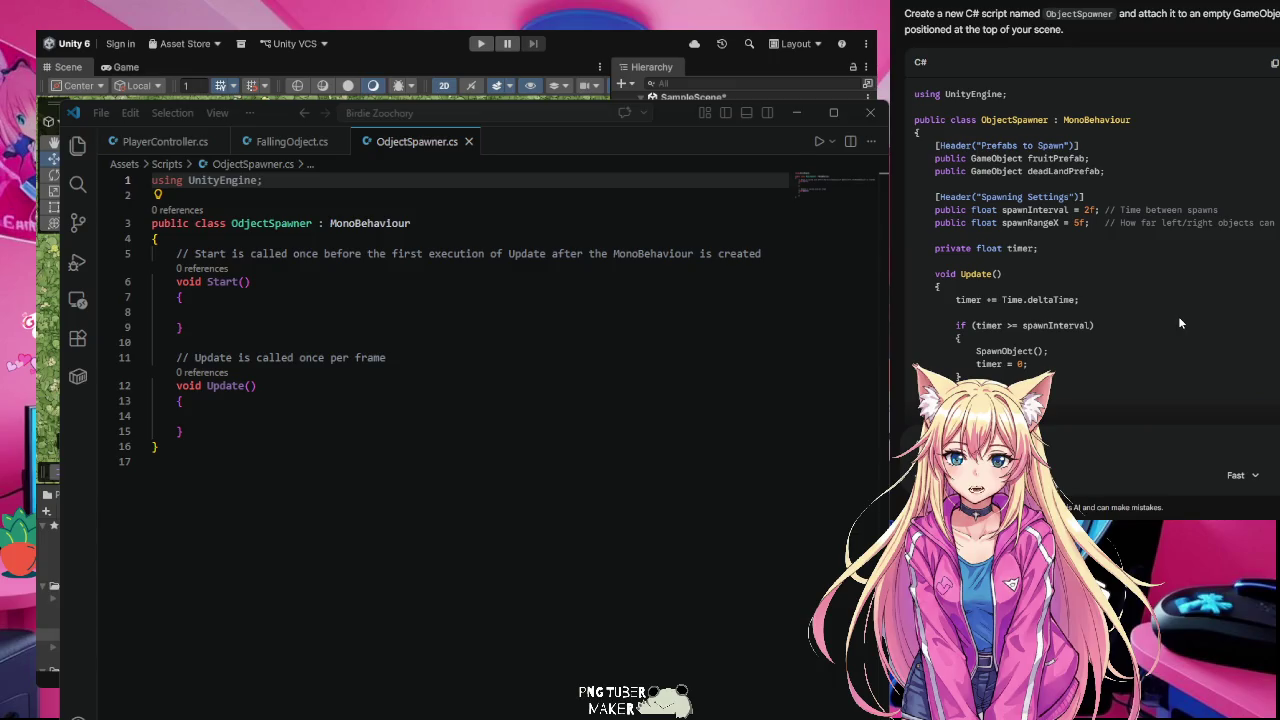
# Step: Ask Gemini to make the spawner use five fruit prefabs, then read its List-based multi-fruit script
pyautogui.scroll(-3, 1178, 316)
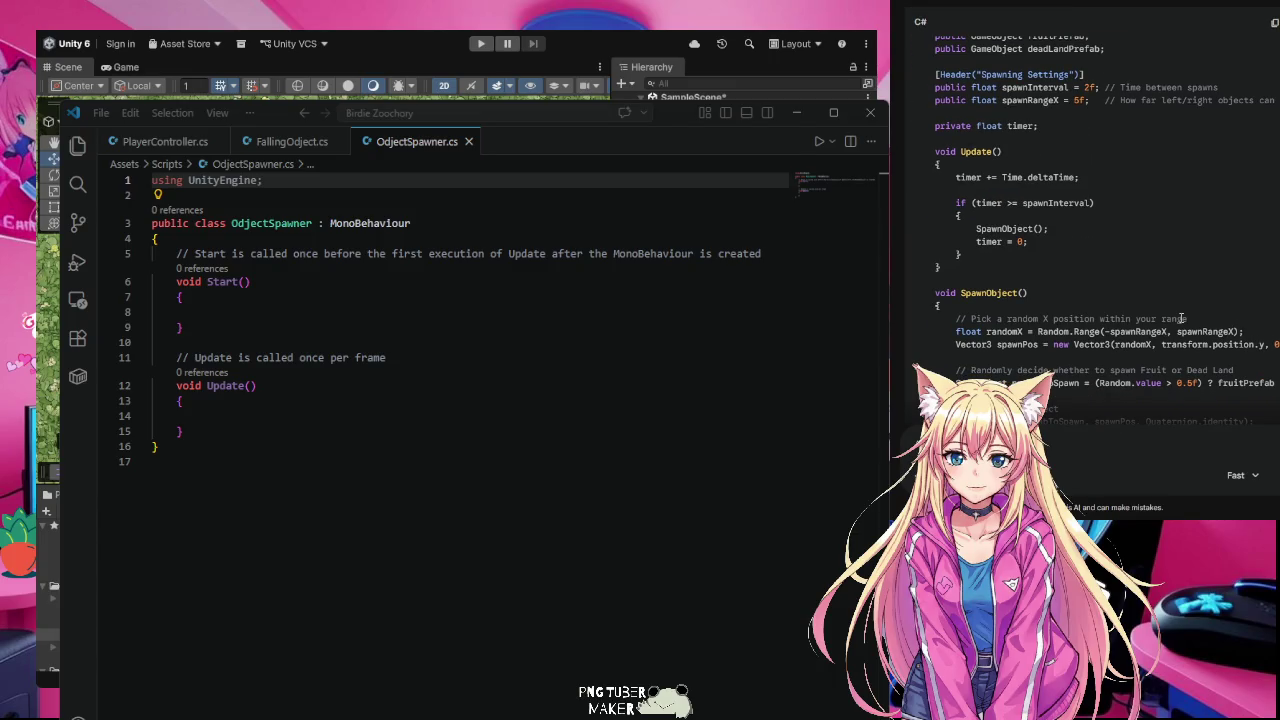
pyautogui.scroll(-2, 1181, 318)
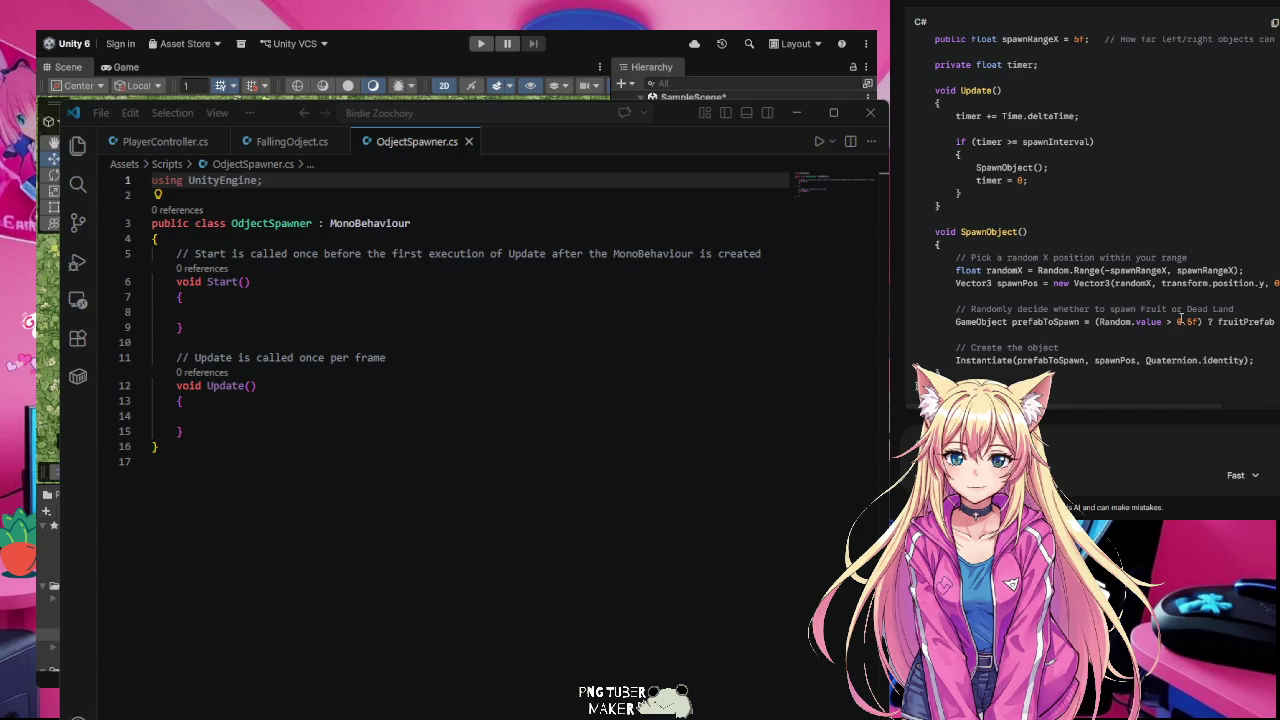
pyautogui.scroll(3, 1181, 318)
pyautogui.scroll(1, 1181, 318)
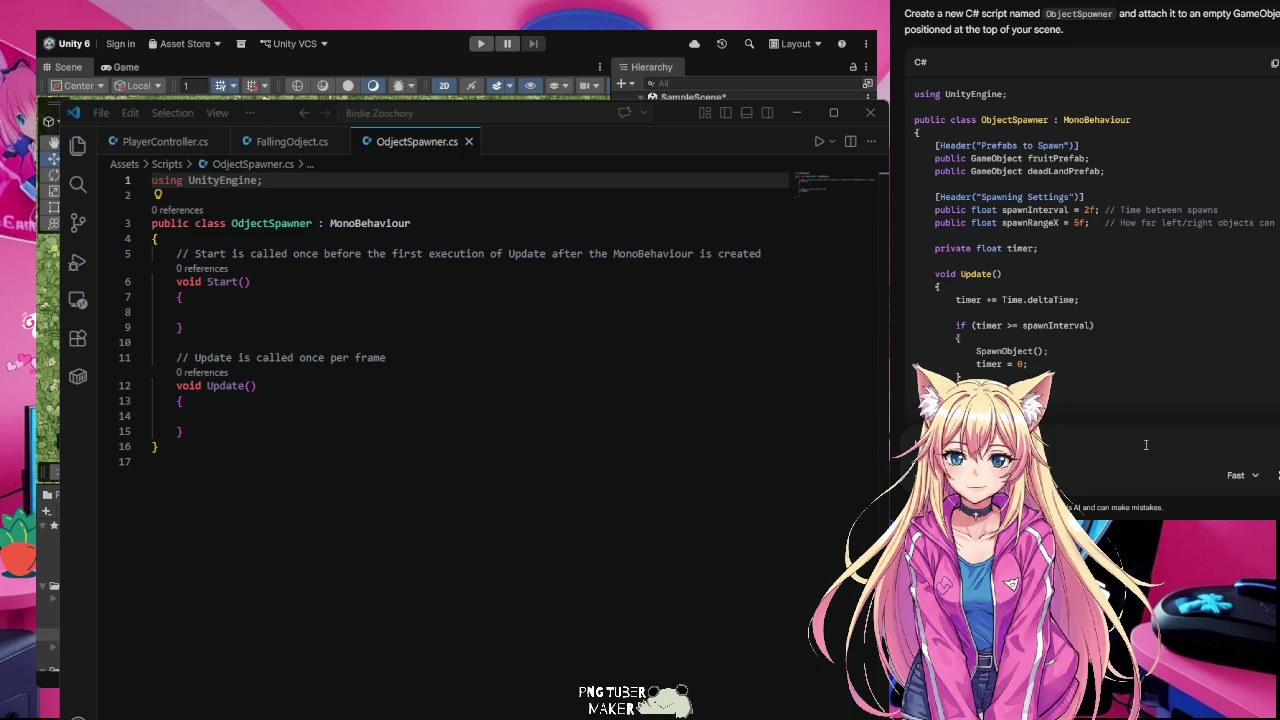
pyautogui.press('Return')
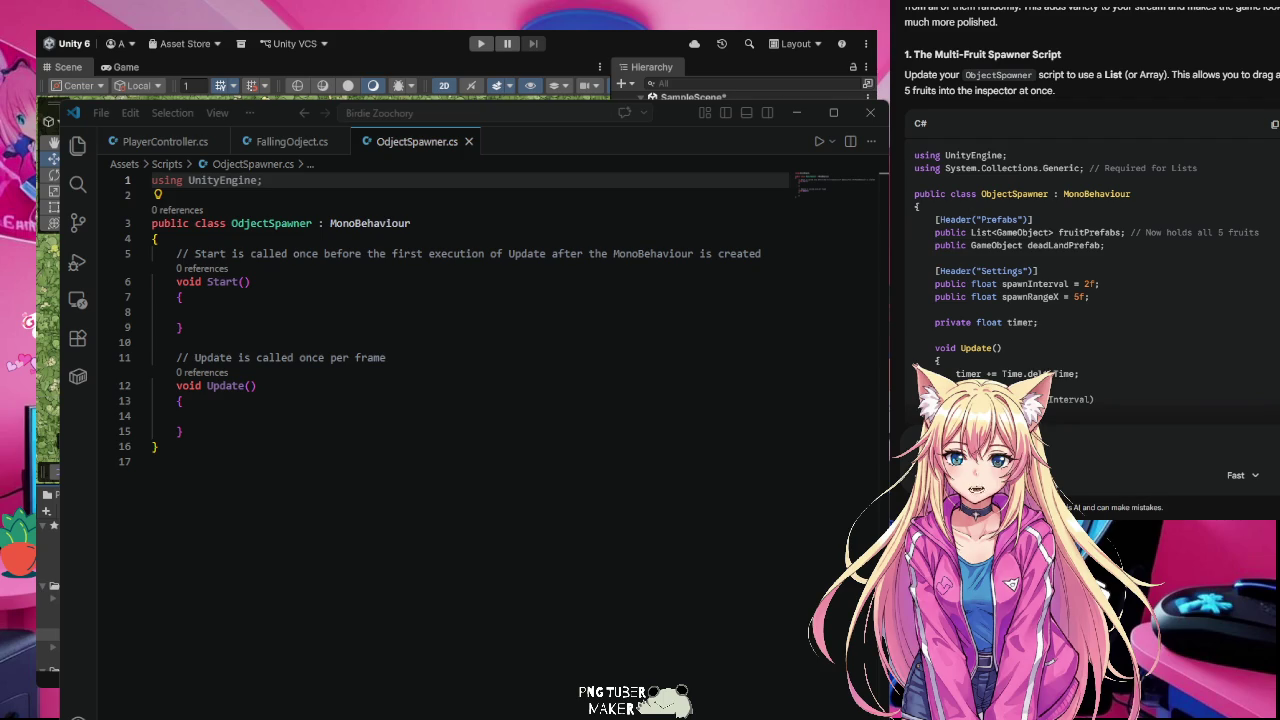
pyautogui.scroll(-1, 1090, 205)
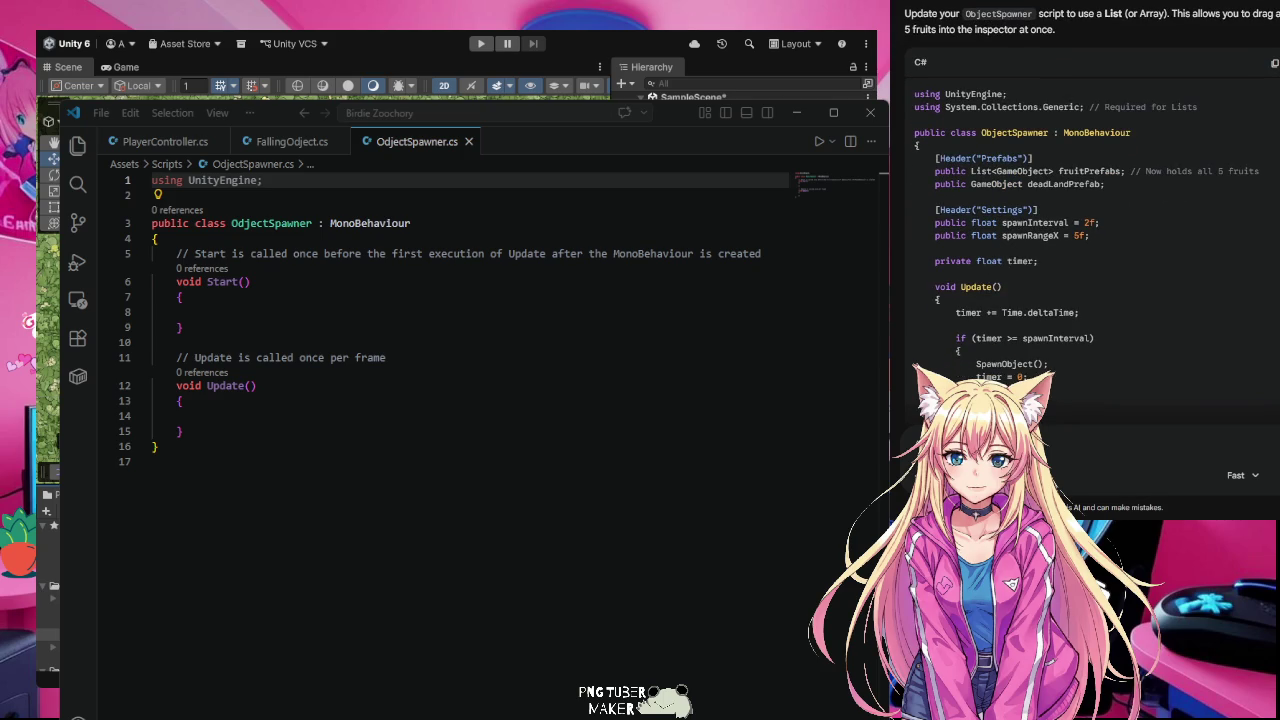
pyautogui.scroll(2, 1090, 250)
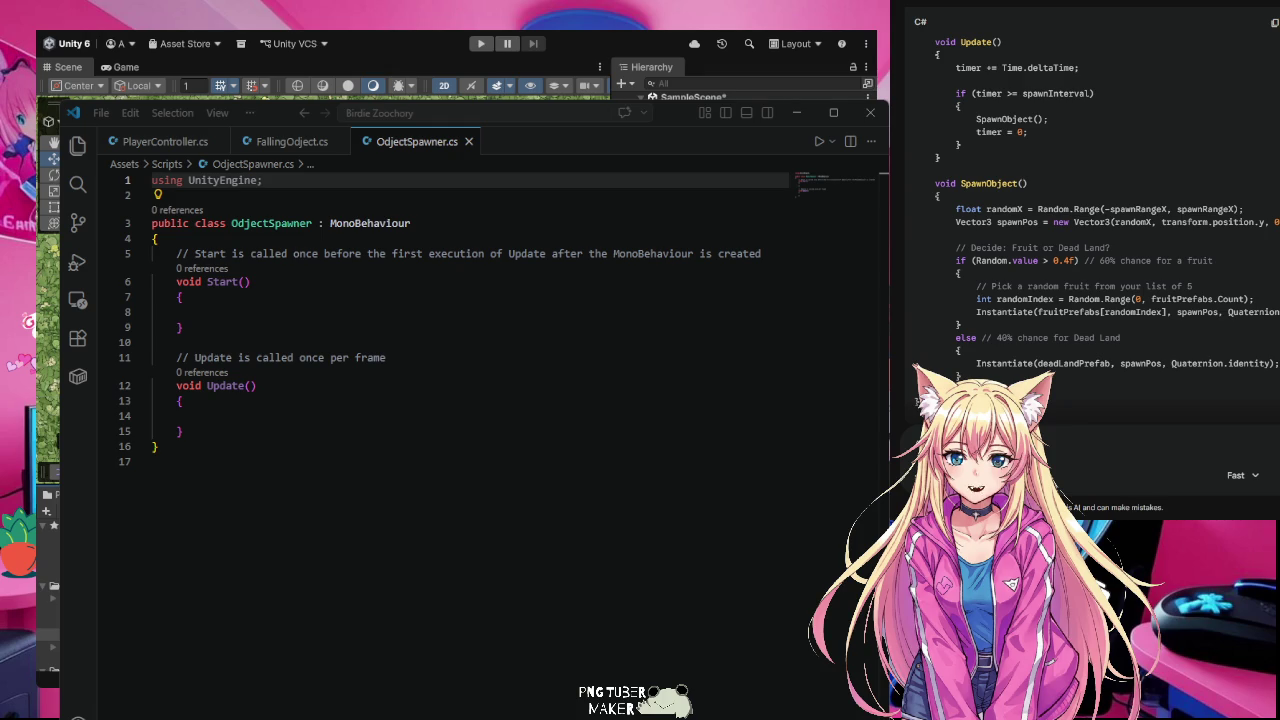
pyautogui.scroll(5, 1090, 200)
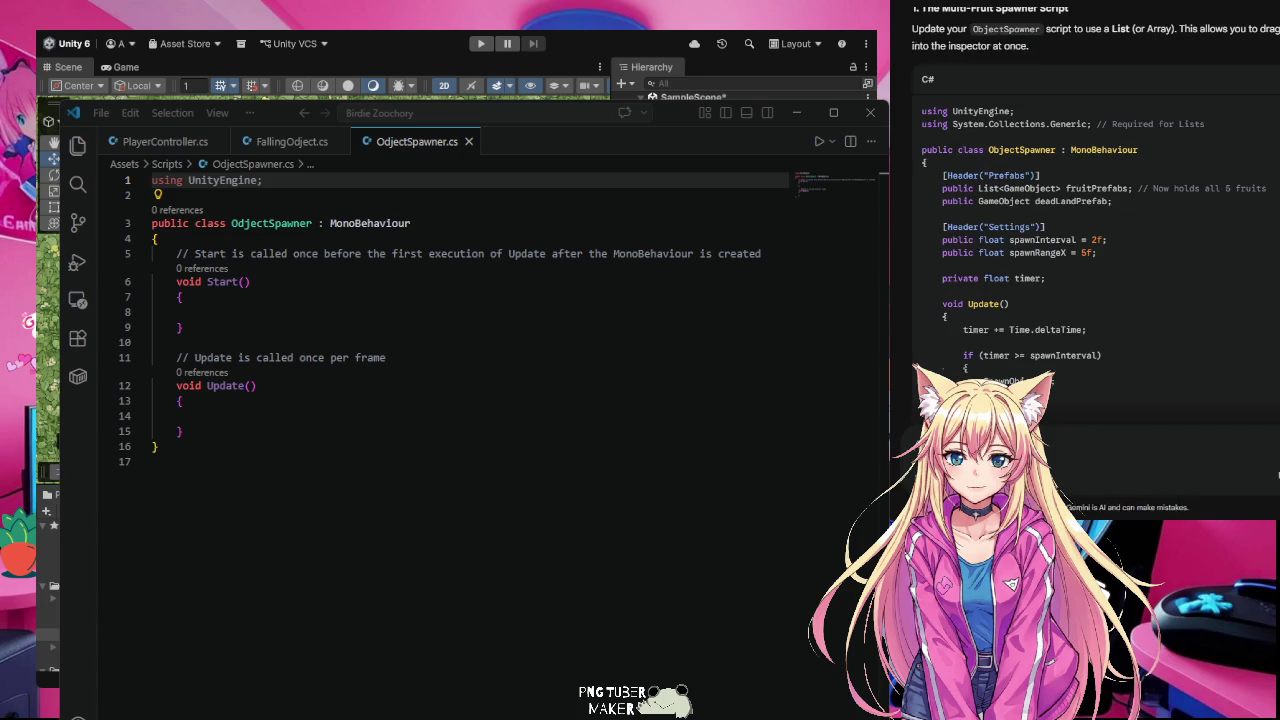
pyautogui.scroll(-5, 1090, 220)
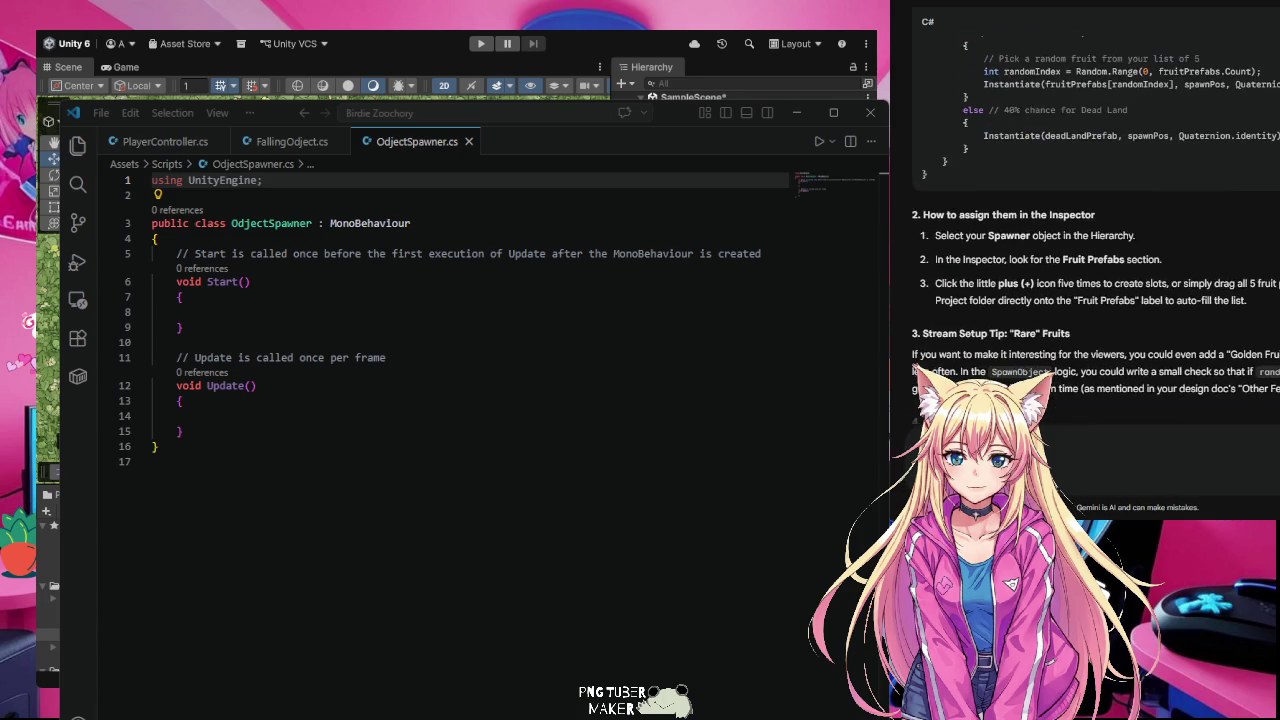
pyautogui.scroll(2, 1090, 220)
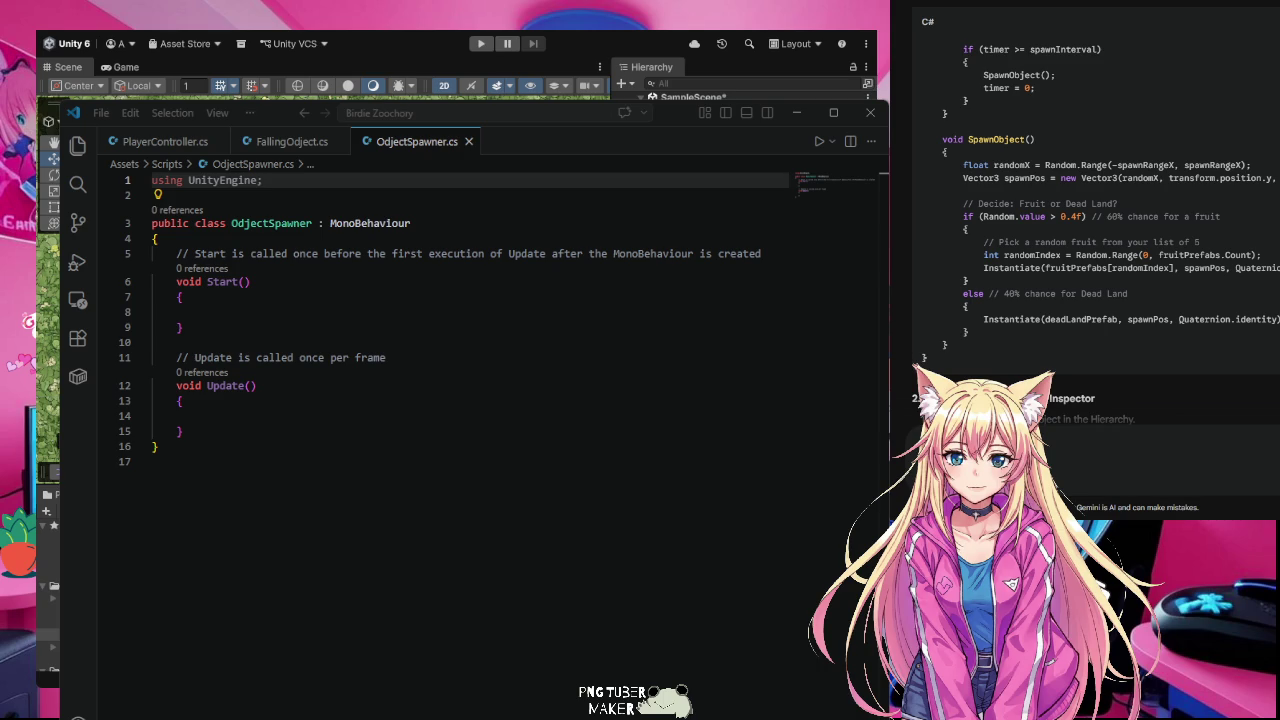
pyautogui.scroll(3, 1082, 269)
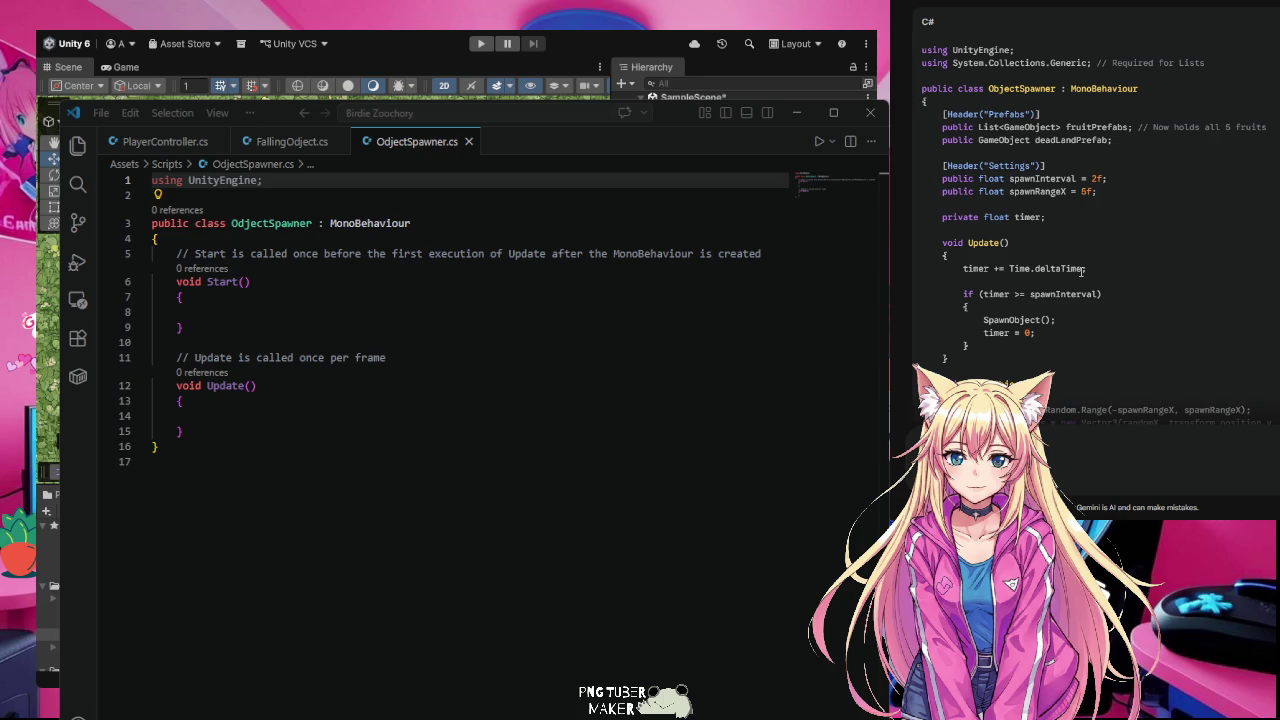
pyautogui.scroll(-3, 1081, 270)
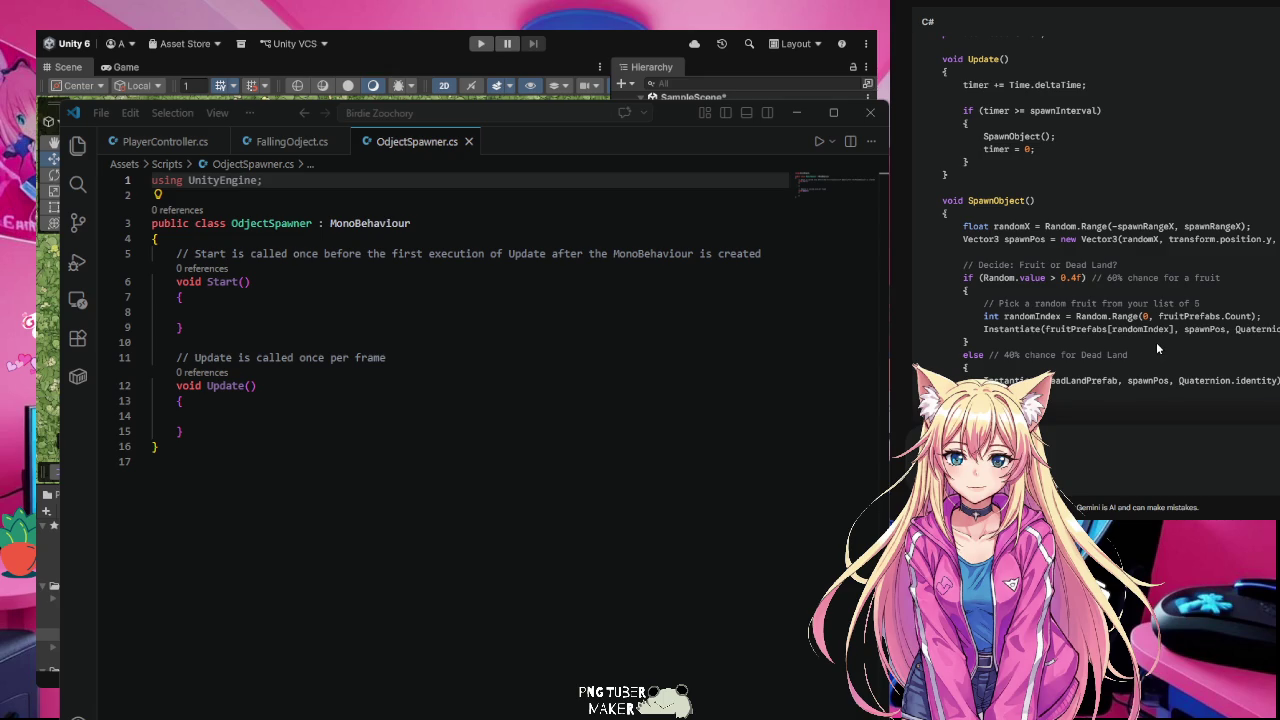
pyautogui.scroll(1, 1156, 342)
pyautogui.click(176, 708)
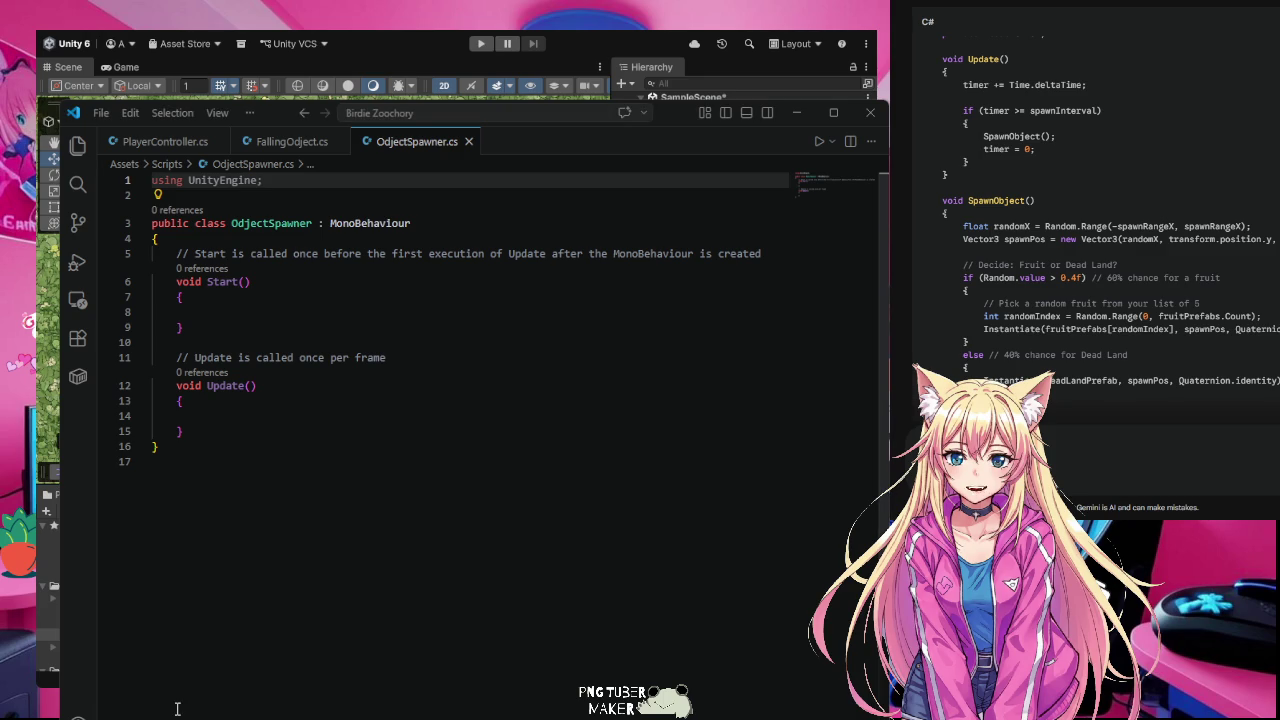
pyautogui.click(310, 625)
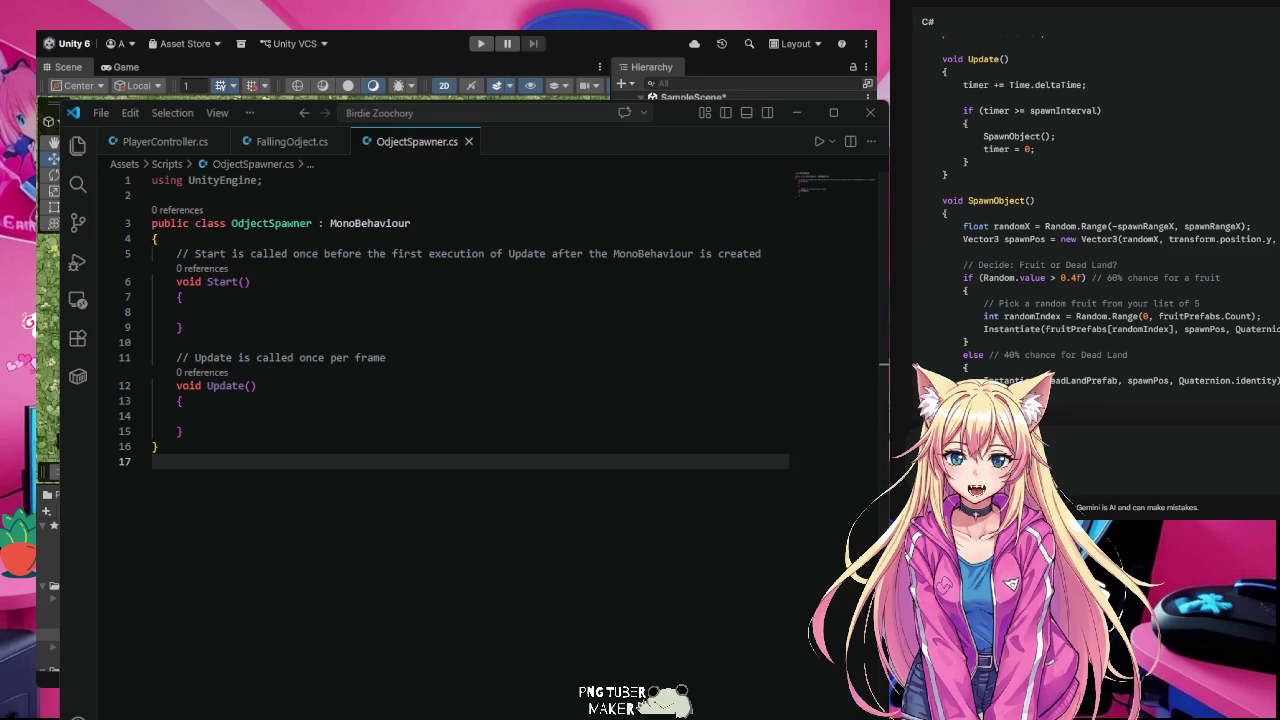
pyautogui.scroll(3, 1095, 200)
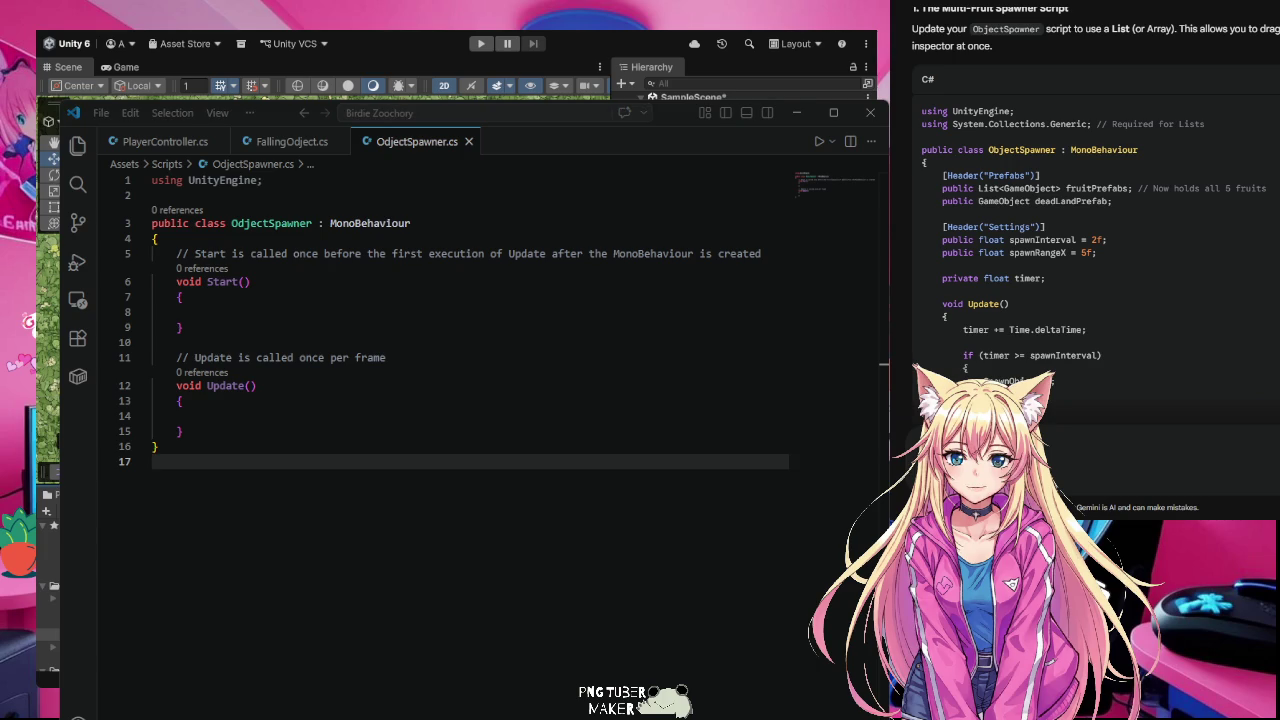
pyautogui.scroll(-1, 1095, 300)
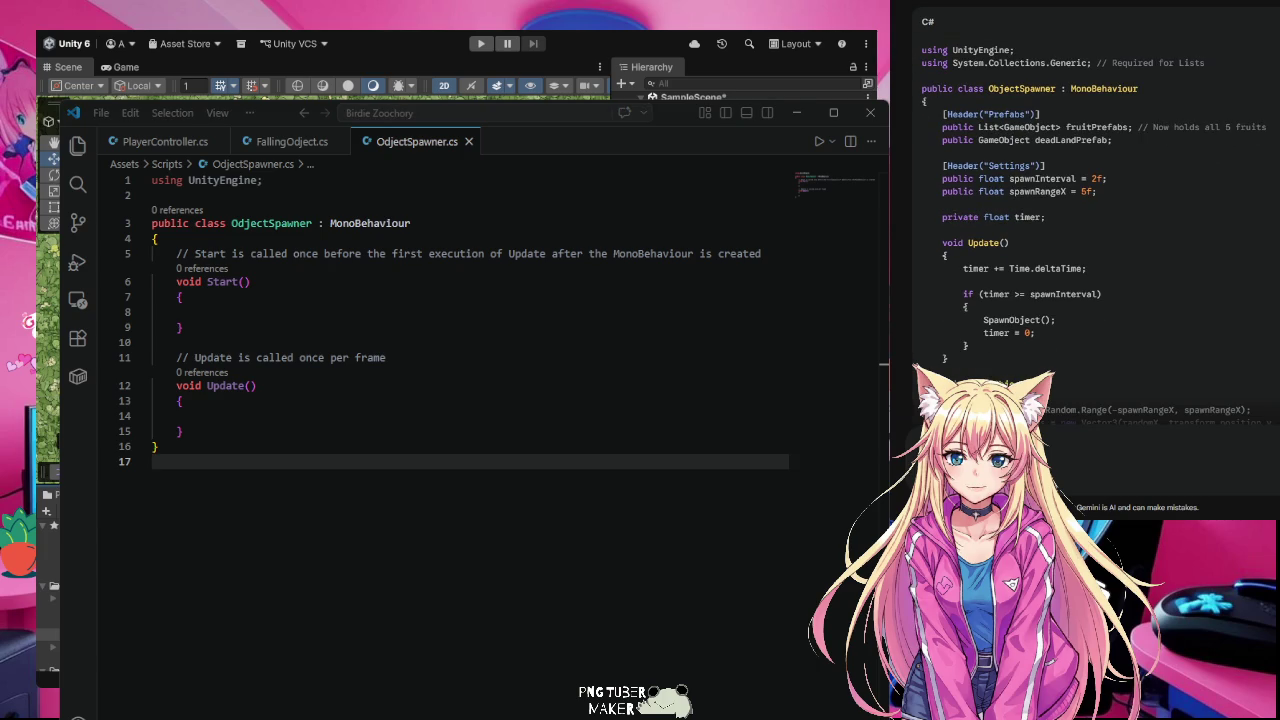
pyautogui.scroll(2, 1095, 250)
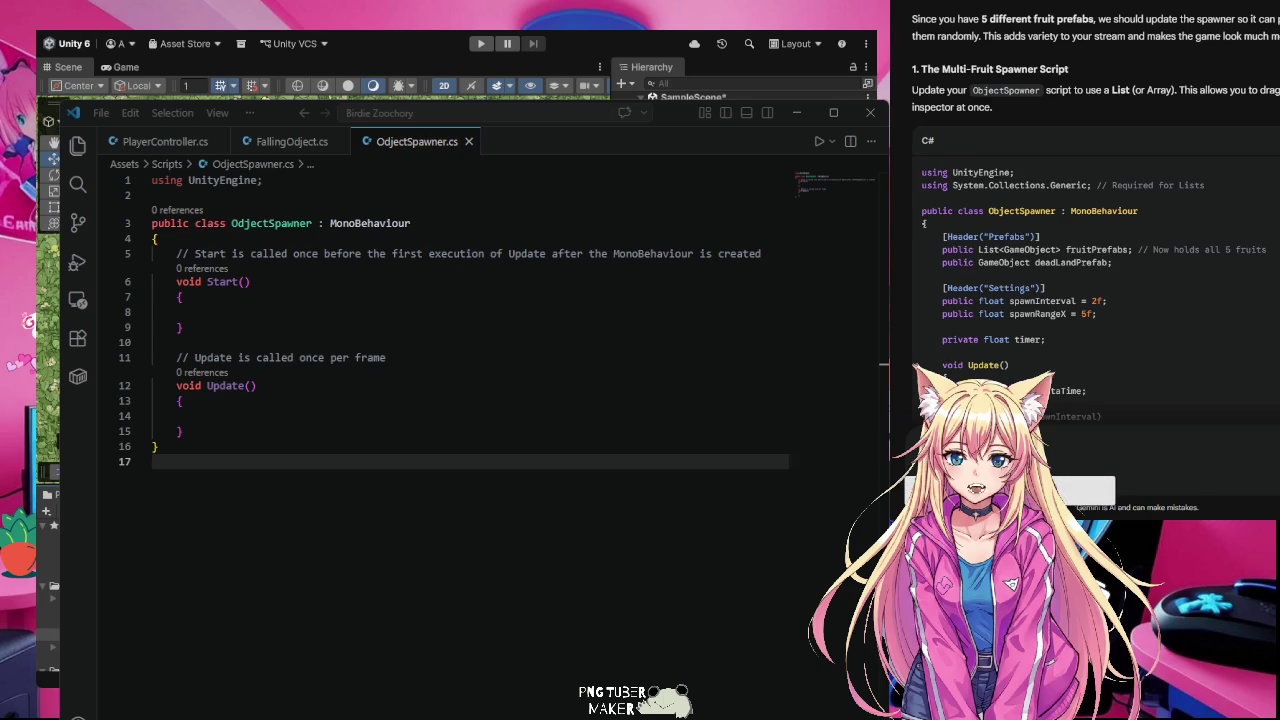
# Step: Overwrite ObjectSpawner.cs with Gemini's fruitPrefabs List spawner code, save, and review the Update method
pyautogui.hotkey('ctrl', 'Home')
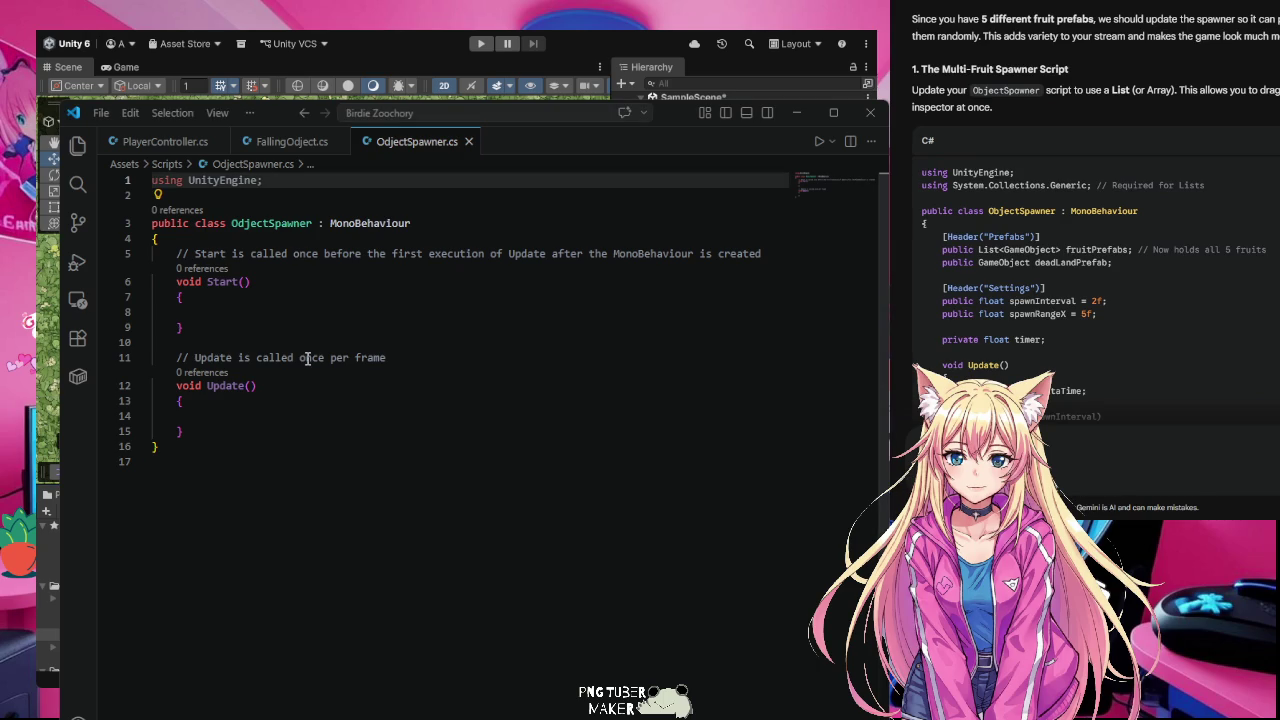
pyautogui.hotkey('ctrl', 'a')
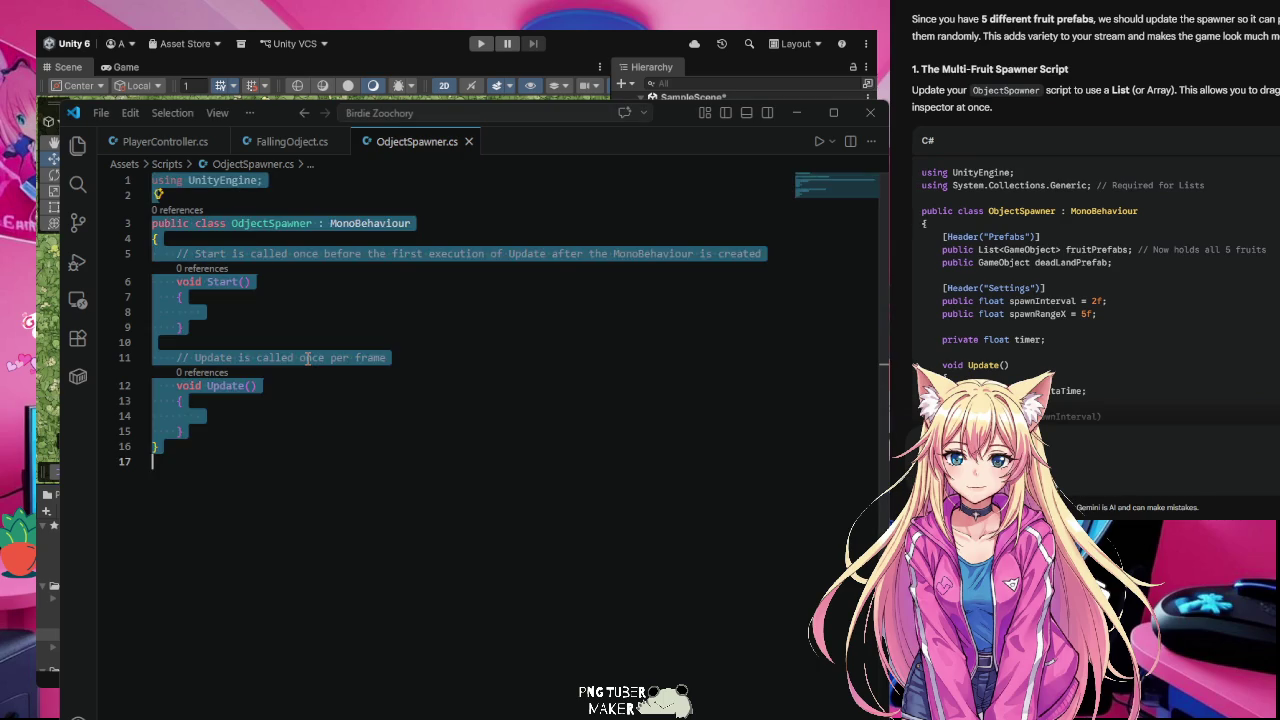
pyautogui.hotkey('ctrl', 'v')
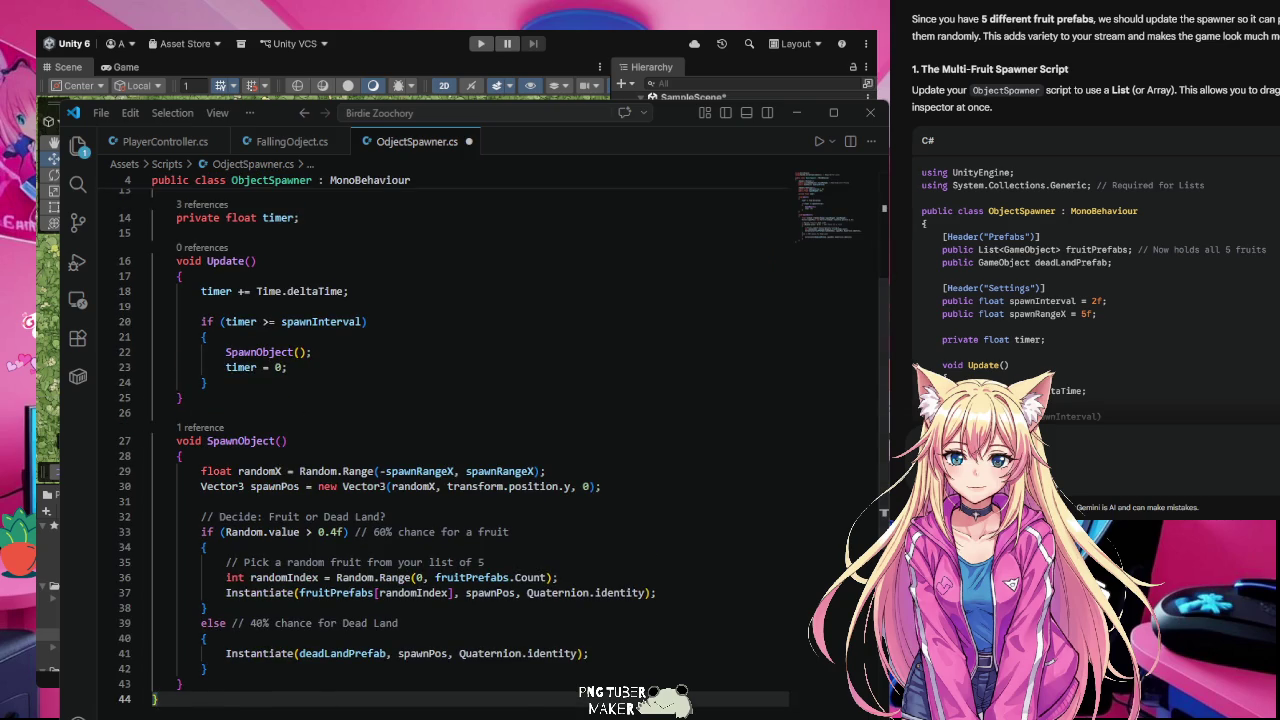
pyautogui.hotkey('ctrl', 's')
pyautogui.click(532, 350)
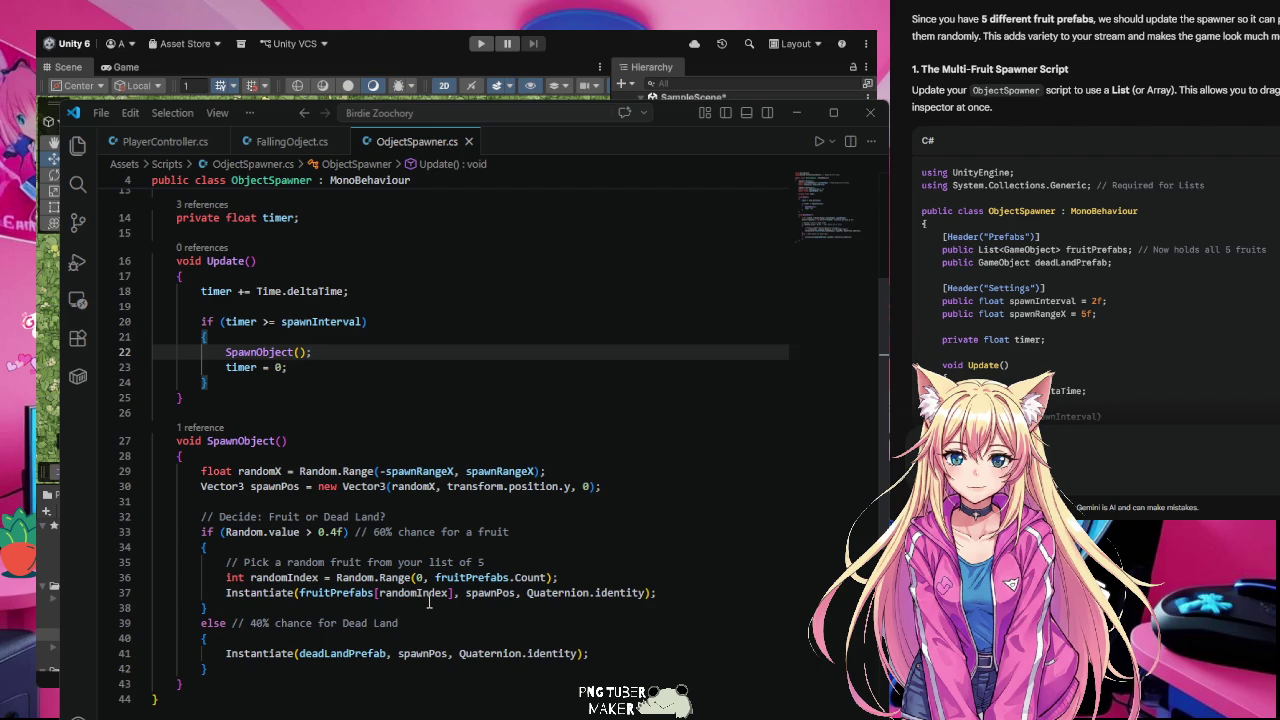
pyautogui.scroll(5, 430, 601)
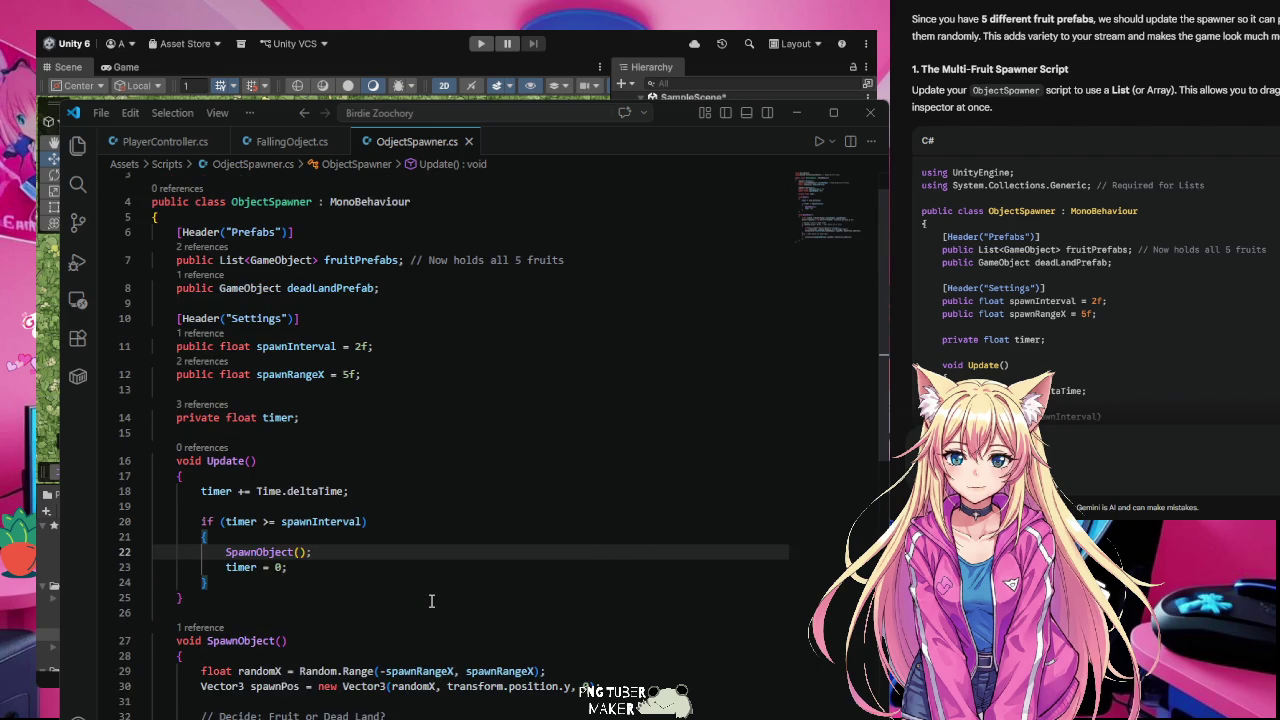
pyautogui.scroll(1, 431, 601)
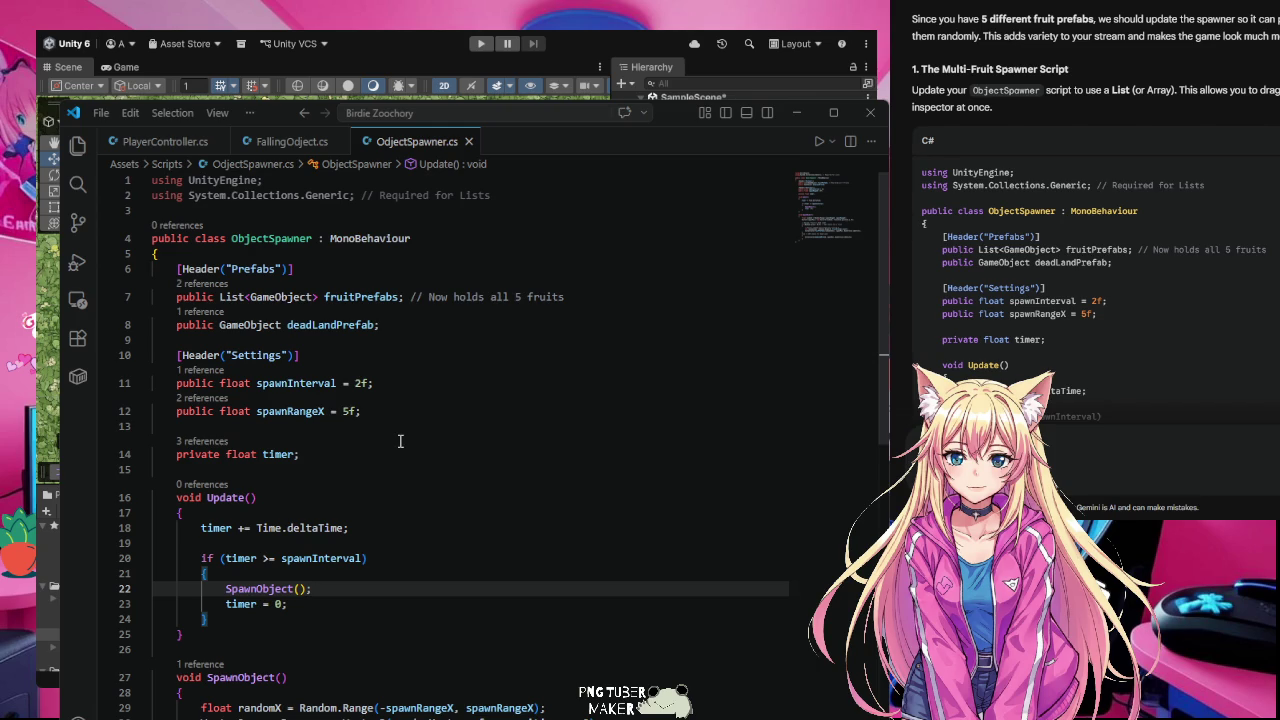
pyautogui.scroll(-2, 400, 441)
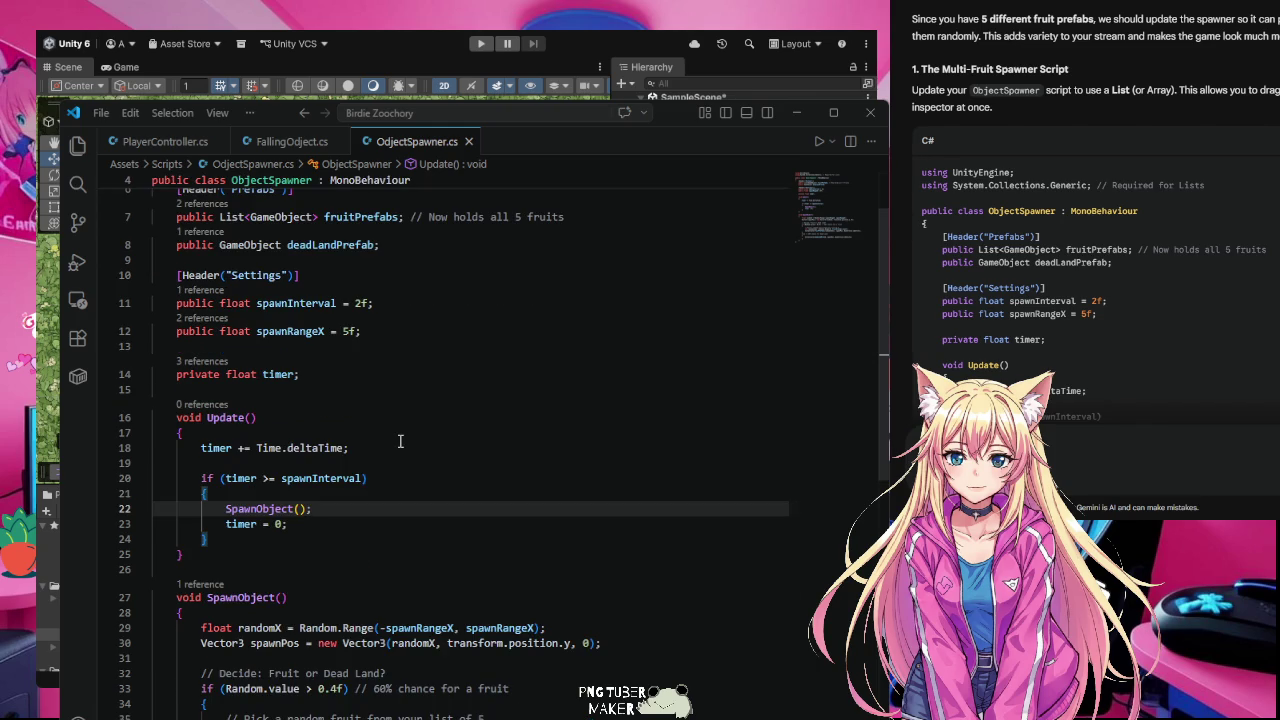
pyautogui.scroll(-3, 400, 441)
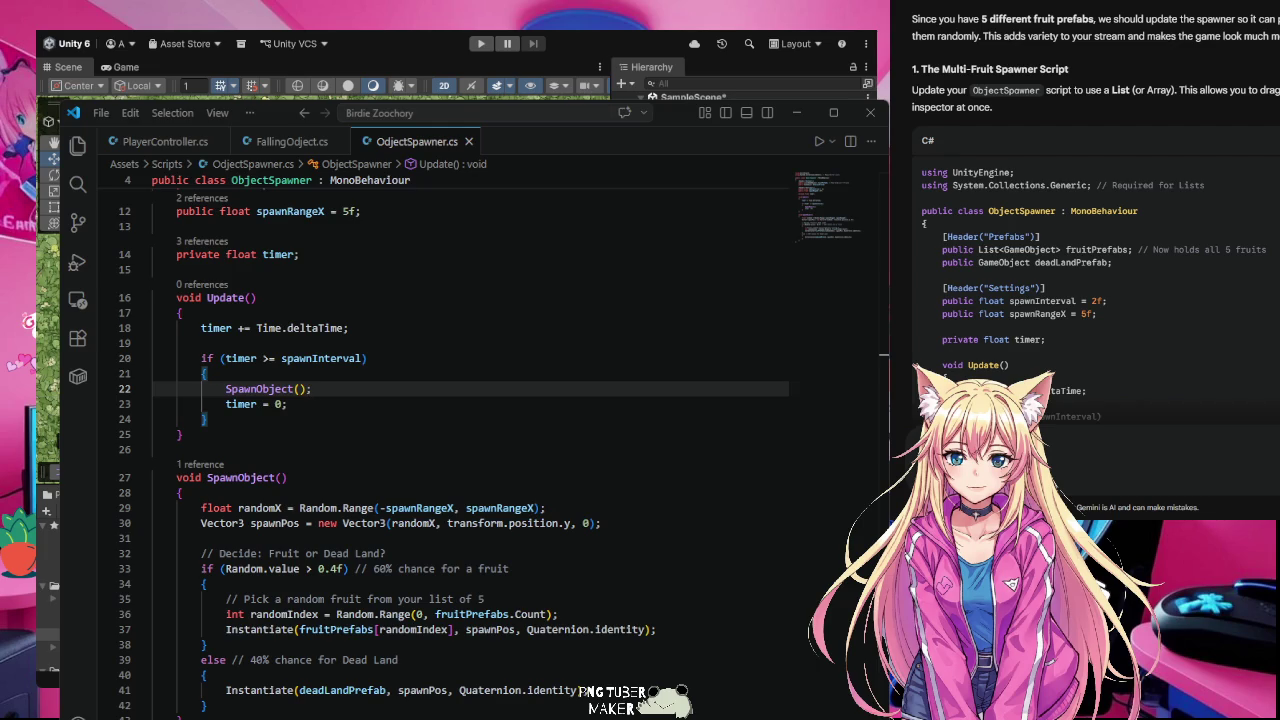
pyautogui.hotkey('alt', 'Tab')
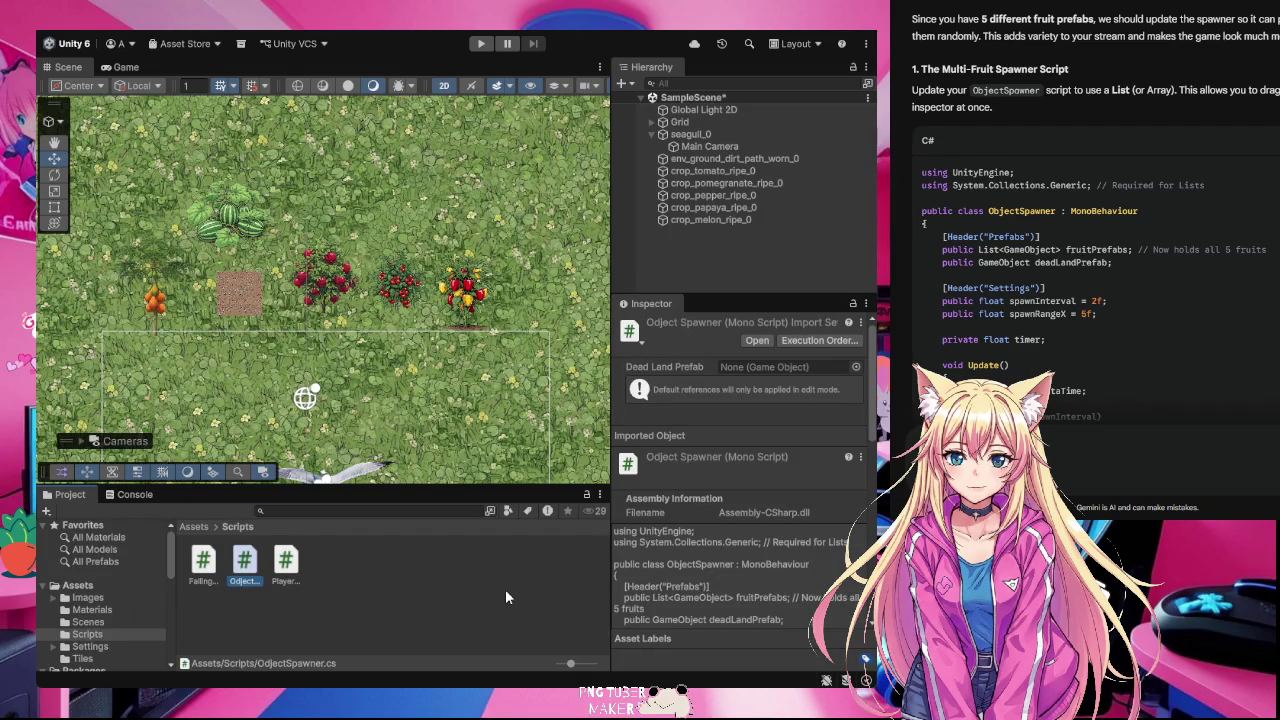
pyautogui.click(768, 160)
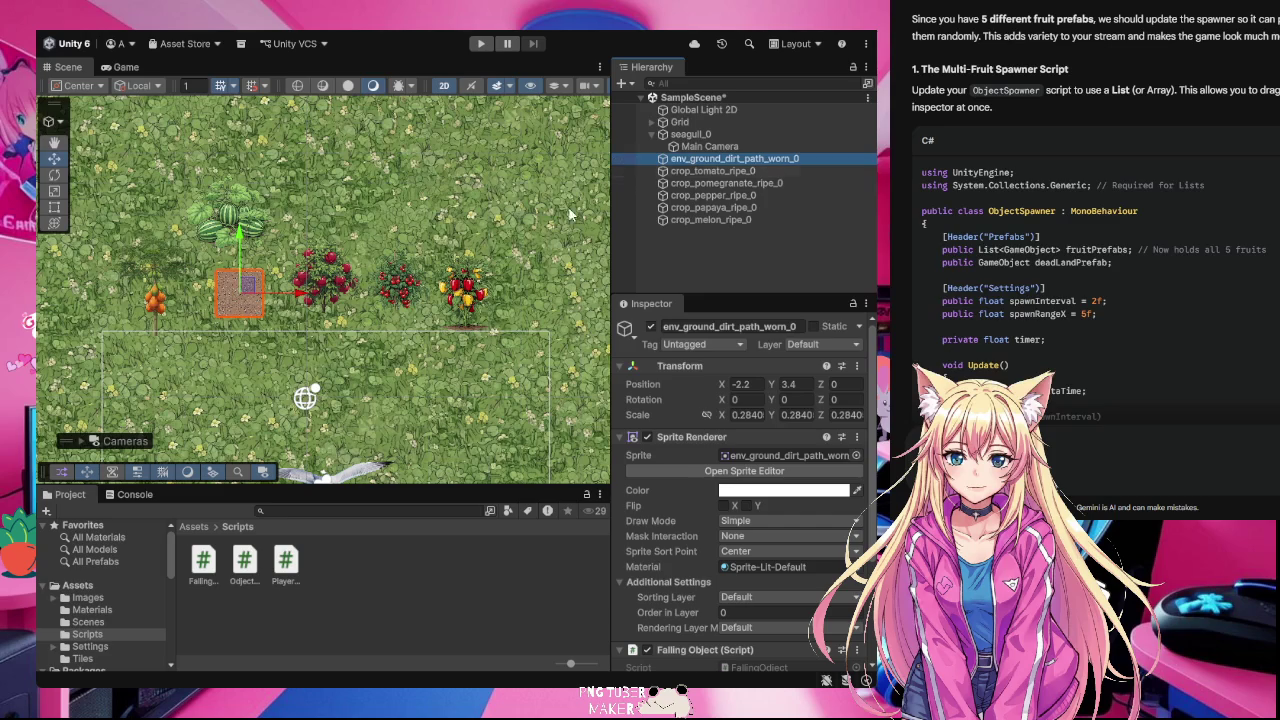
pyautogui.click(250, 308)
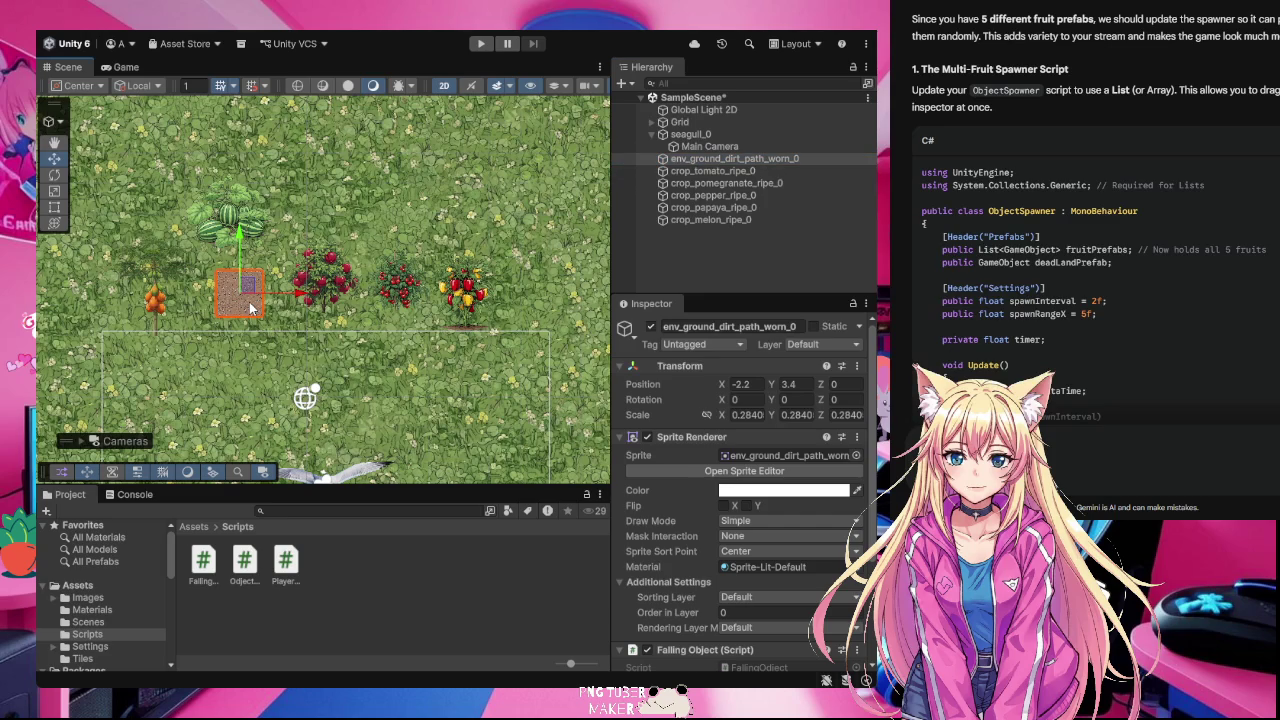
pyautogui.scroll(-5, 792, 562)
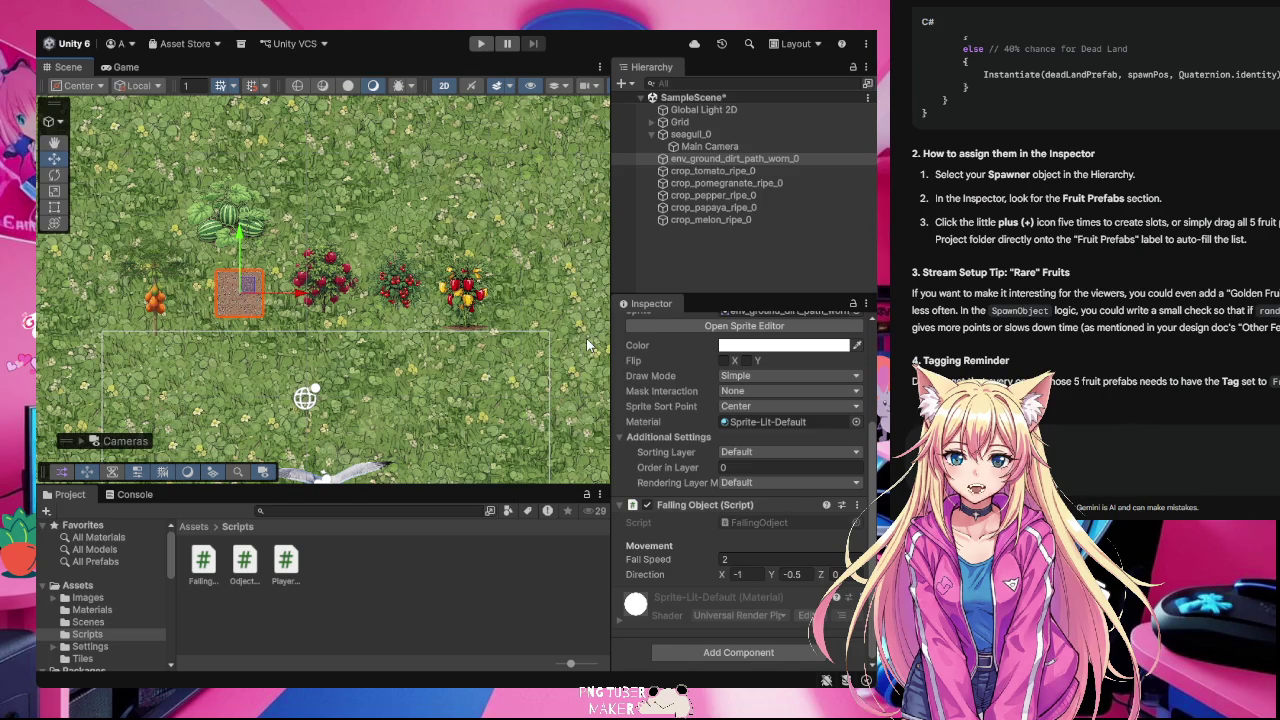
pyautogui.click(715, 248)
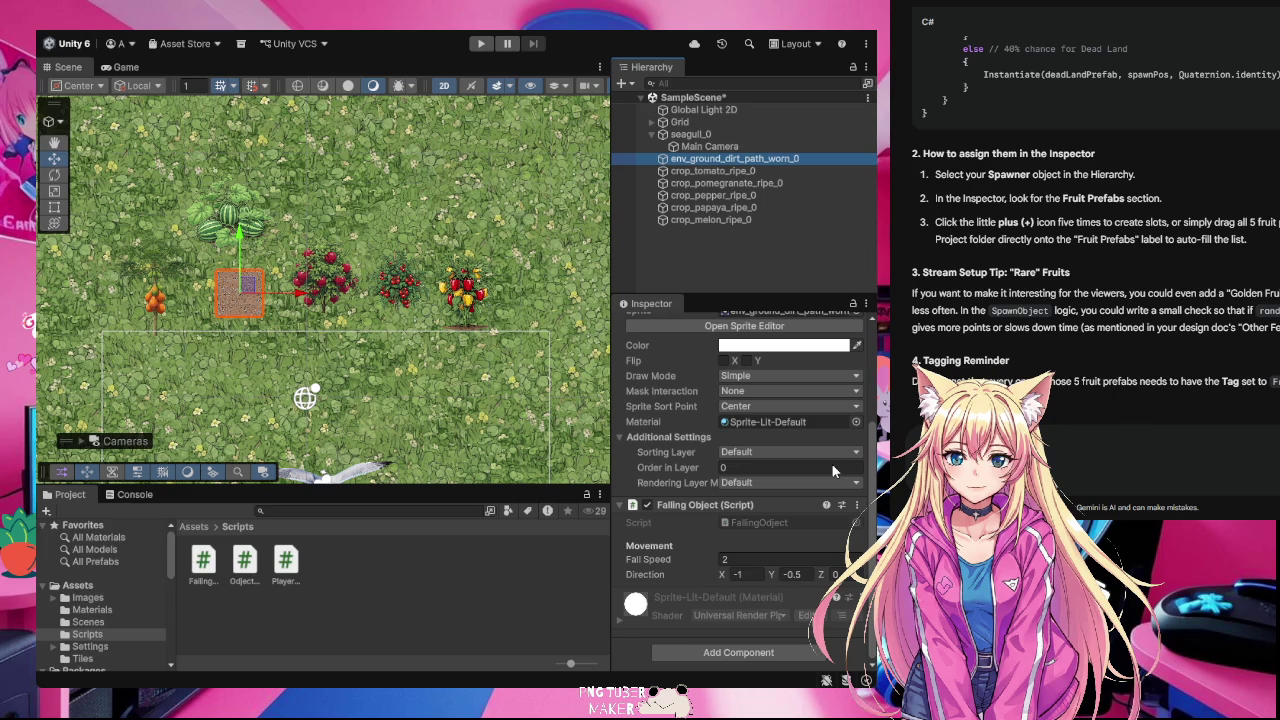
pyautogui.click(656, 248)
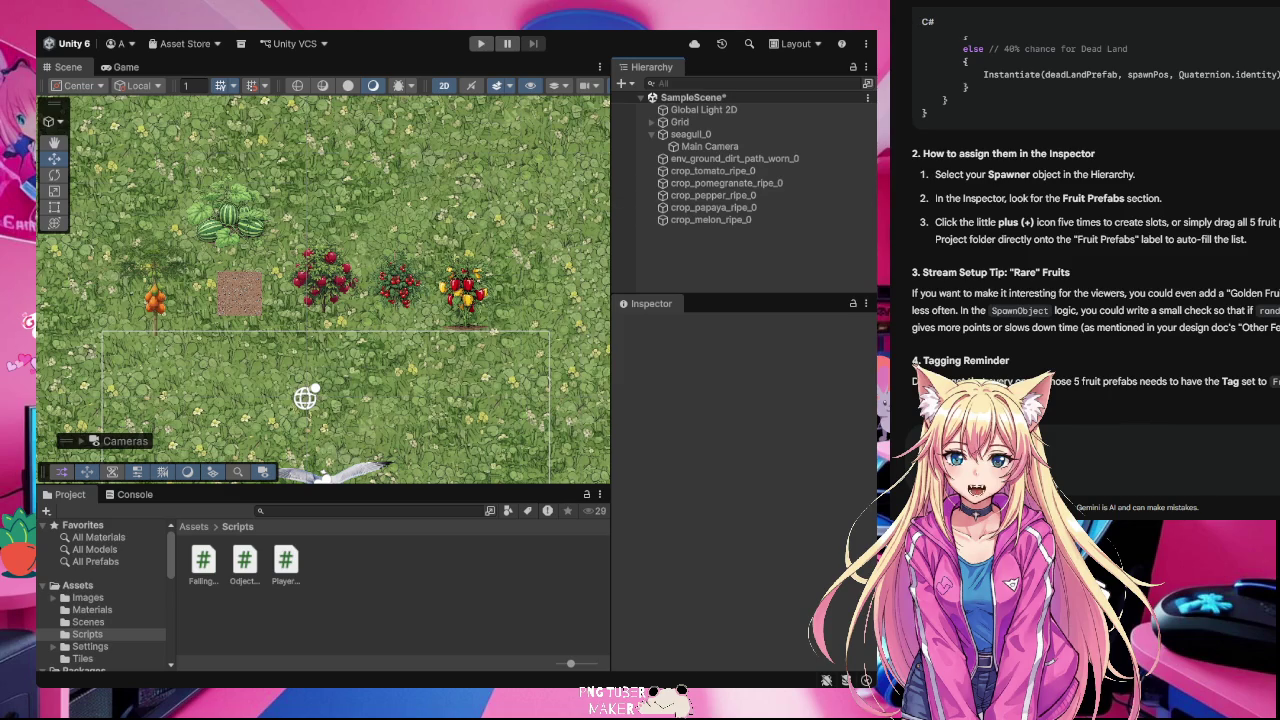
pyautogui.scroll(10, 1095, 265)
pyautogui.scroll(3, 1095, 265)
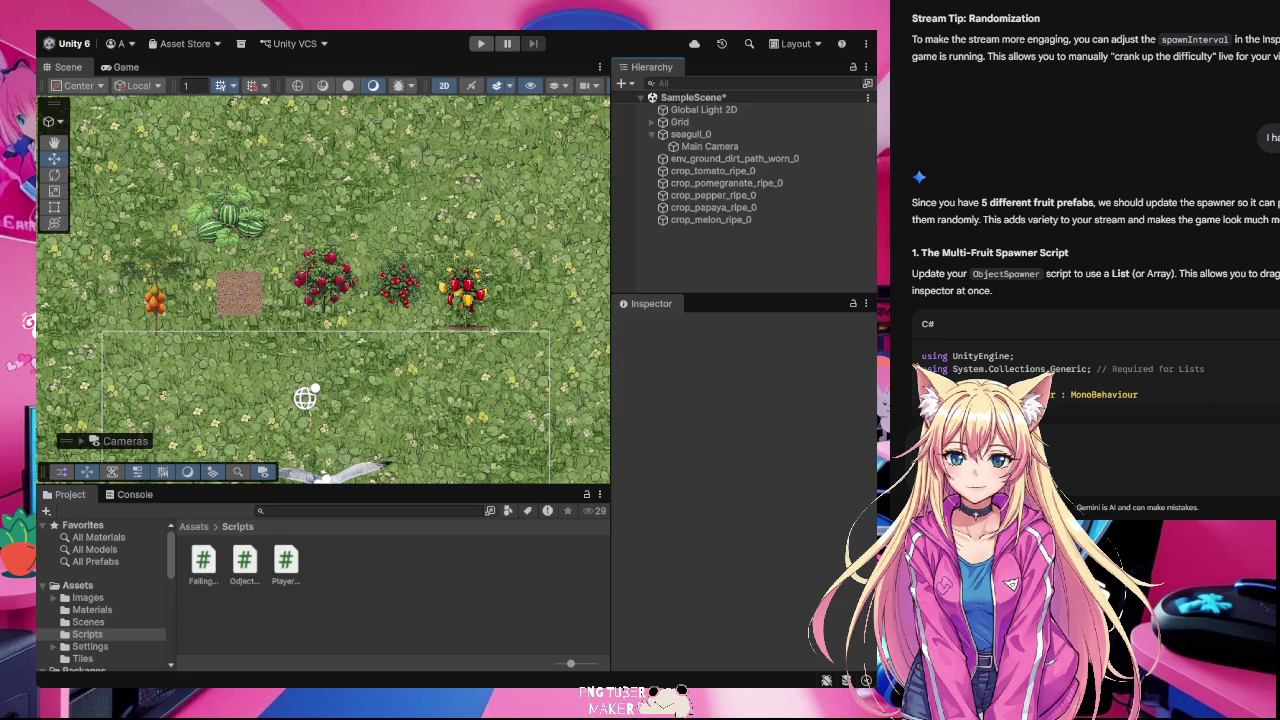
# Step: Create an empty GameObject named SpawnerObject in the Hierarchy and select it
pyautogui.hotkey('ctrl', 'shift', 'n')
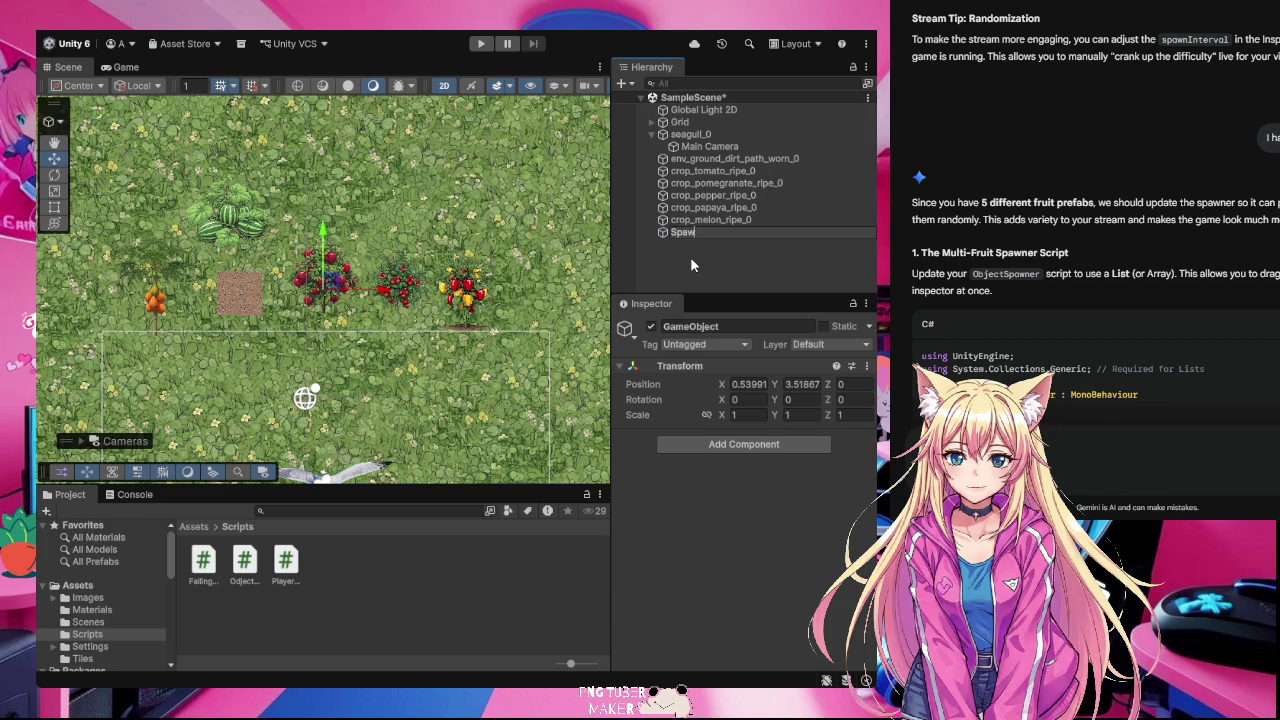
pyautogui.write('Spawner')
pyautogui.write('Object')
pyautogui.click(698, 248)
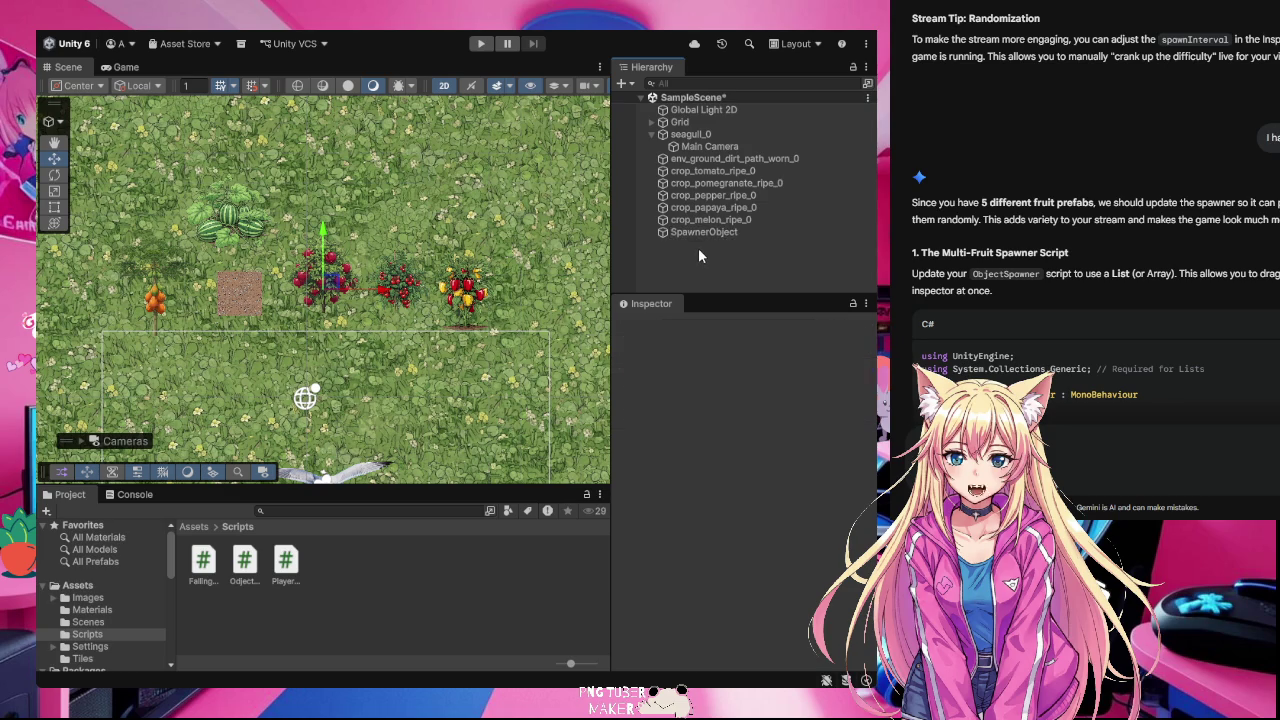
pyautogui.click(690, 236)
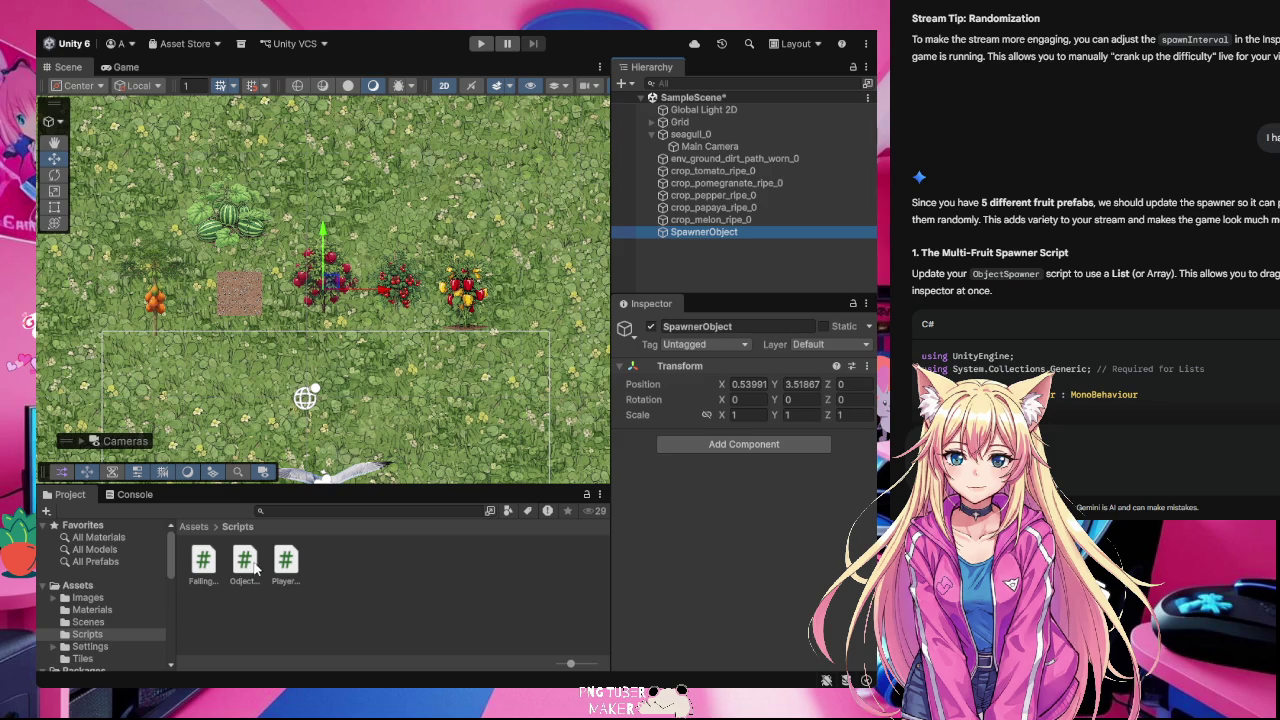
# Step: Attach the ObjectSpawner script to SpawnerObject and set Dead Land Prefab to env_ground_dirt_path_worn_0
pyautogui.moveTo(247, 570)
pyautogui.mouseDown()
pyautogui.moveTo(694, 279)
pyautogui.moveTo(713, 233)
pyautogui.mouseUp()
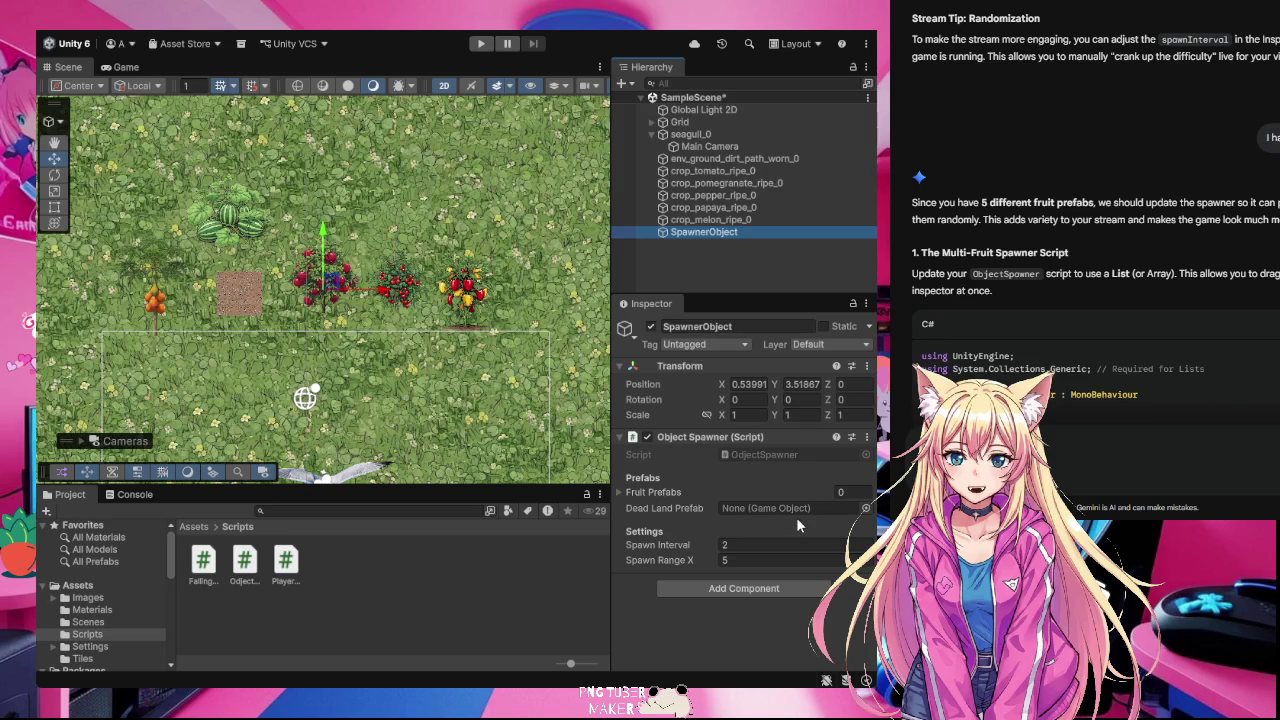
pyautogui.click(830, 509)
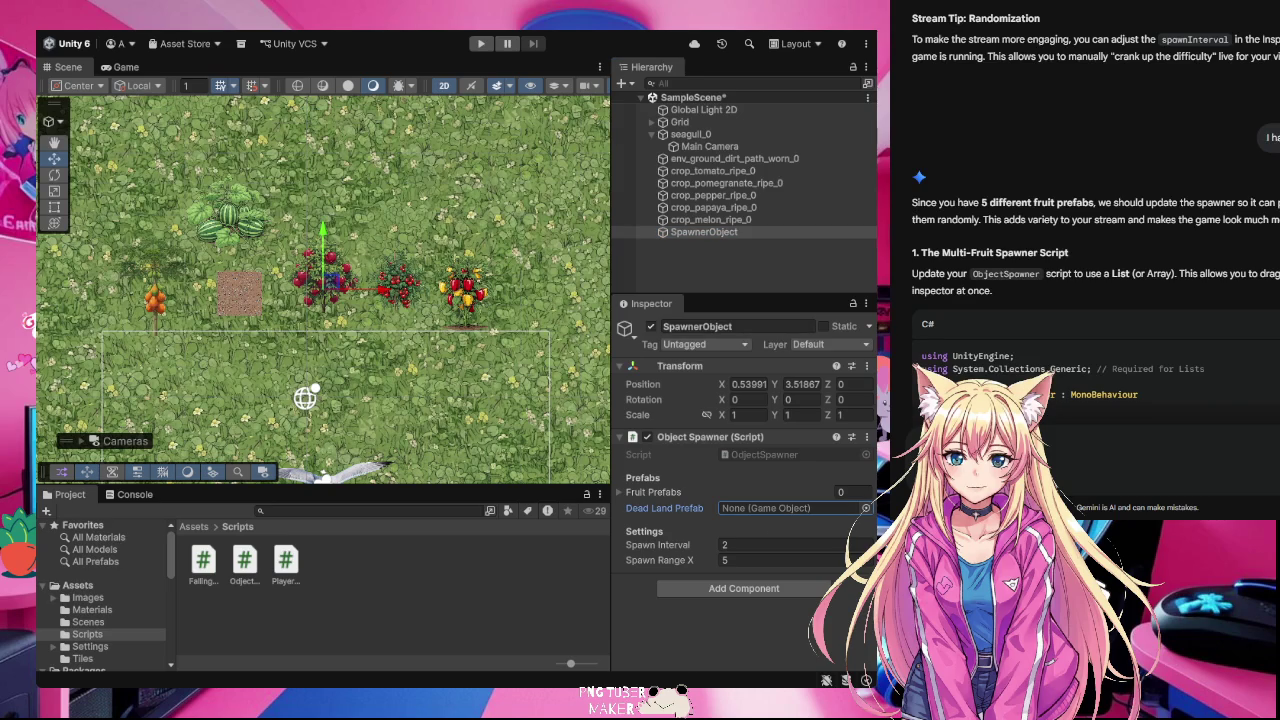
pyautogui.click(752, 526)
pyautogui.click(866, 509)
pyautogui.click(679, 518)
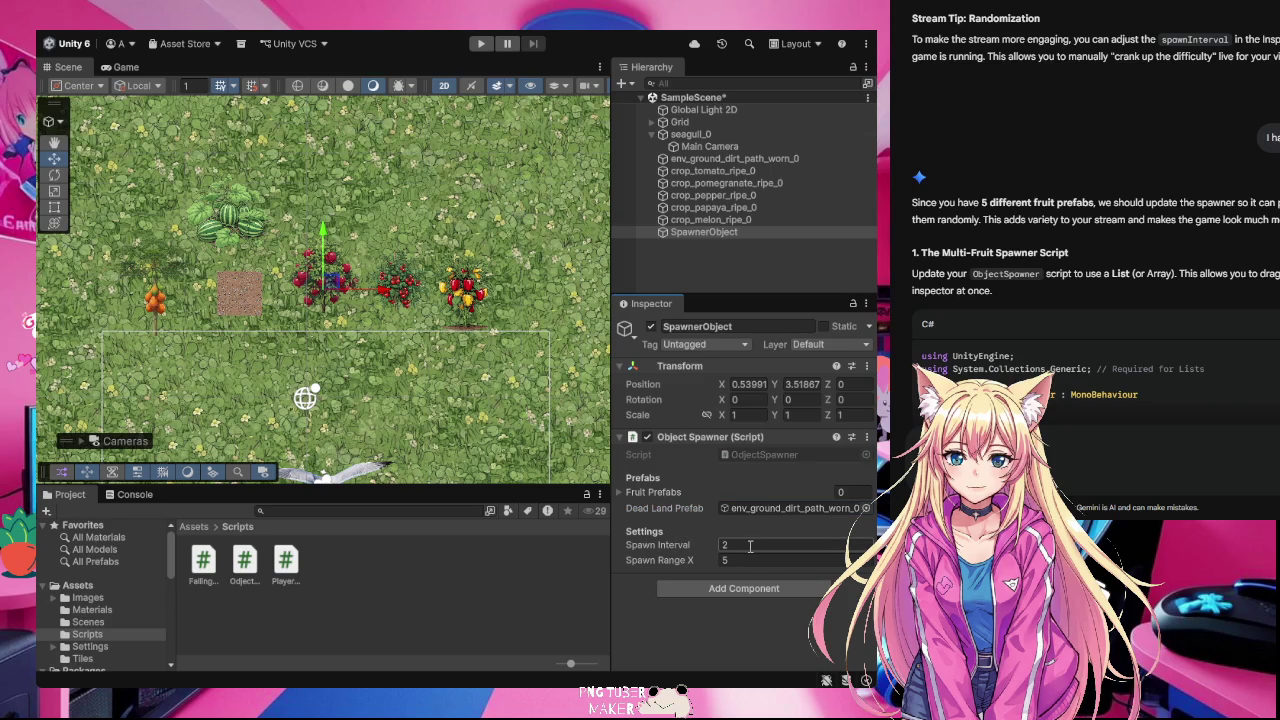
pyautogui.click(843, 492)
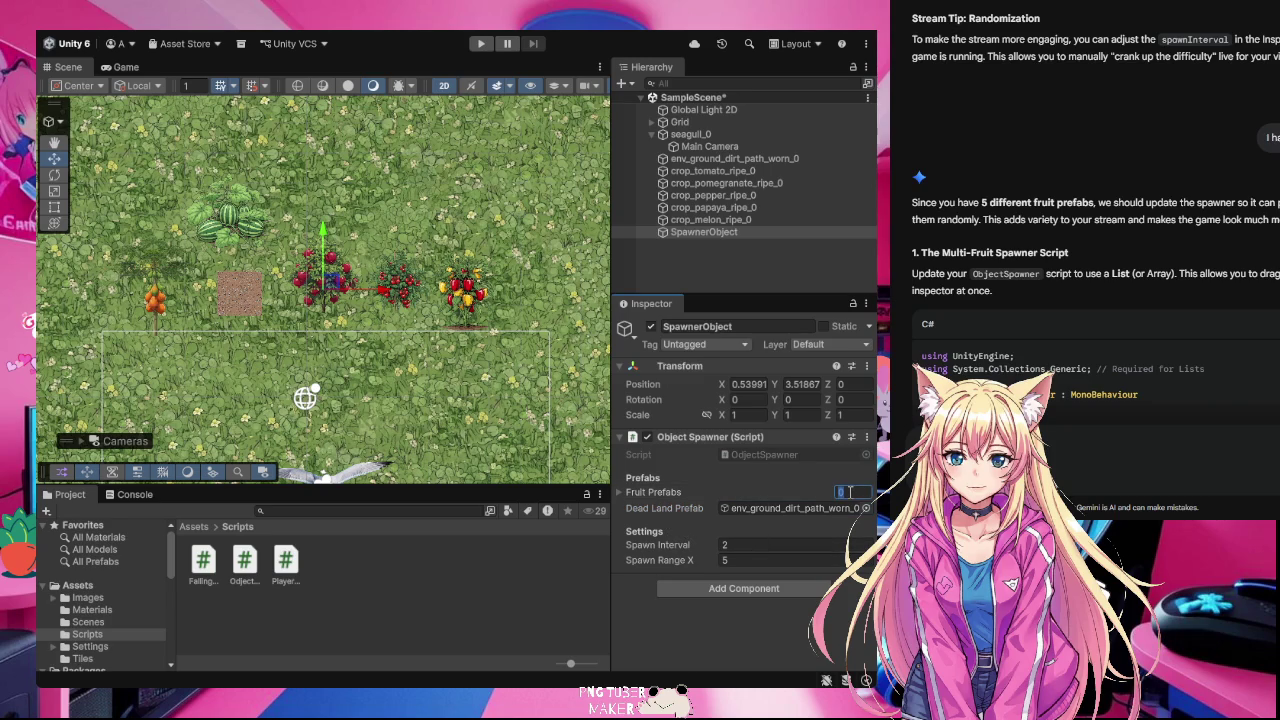
# Step: Set Fruit Prefabs size to 5 and assign melon, papaya, pepper, pomegranate and tomato to elements 0–4
pyautogui.write('5')
pyautogui.click(748, 494)
pyautogui.click(825, 509)
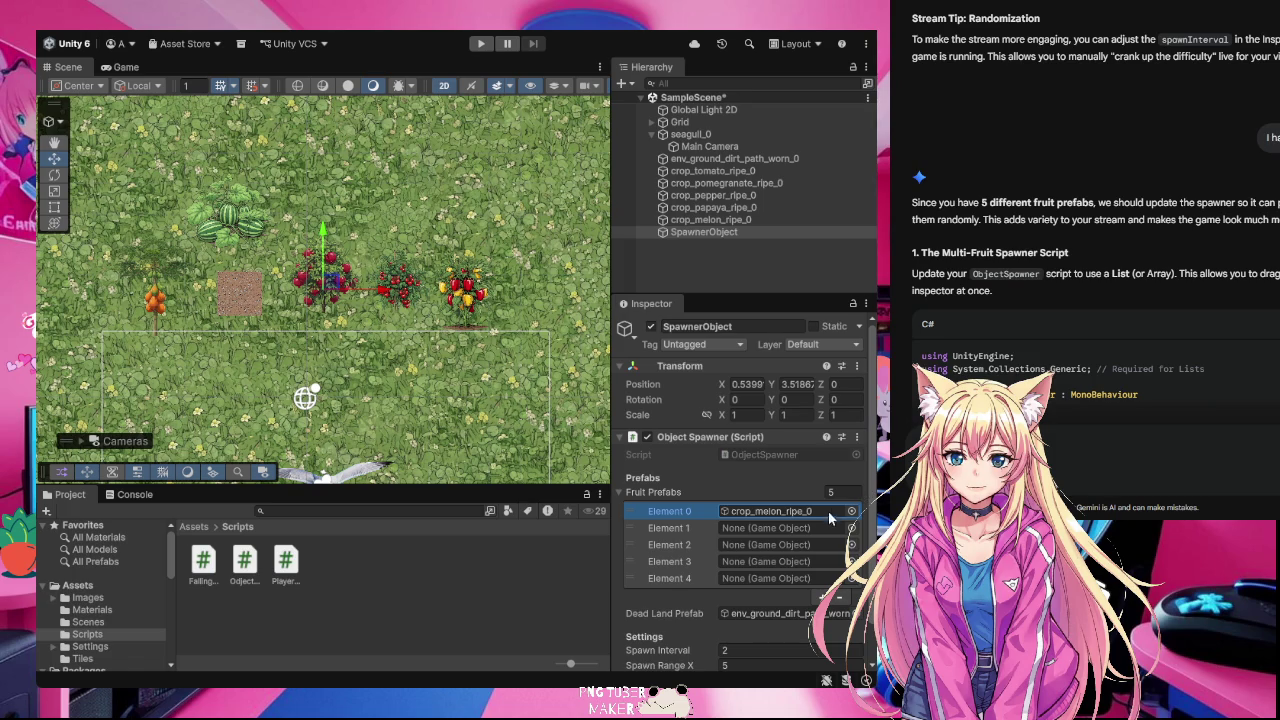
pyautogui.click(785, 528)
pyautogui.click(851, 527)
pyautogui.click(790, 546)
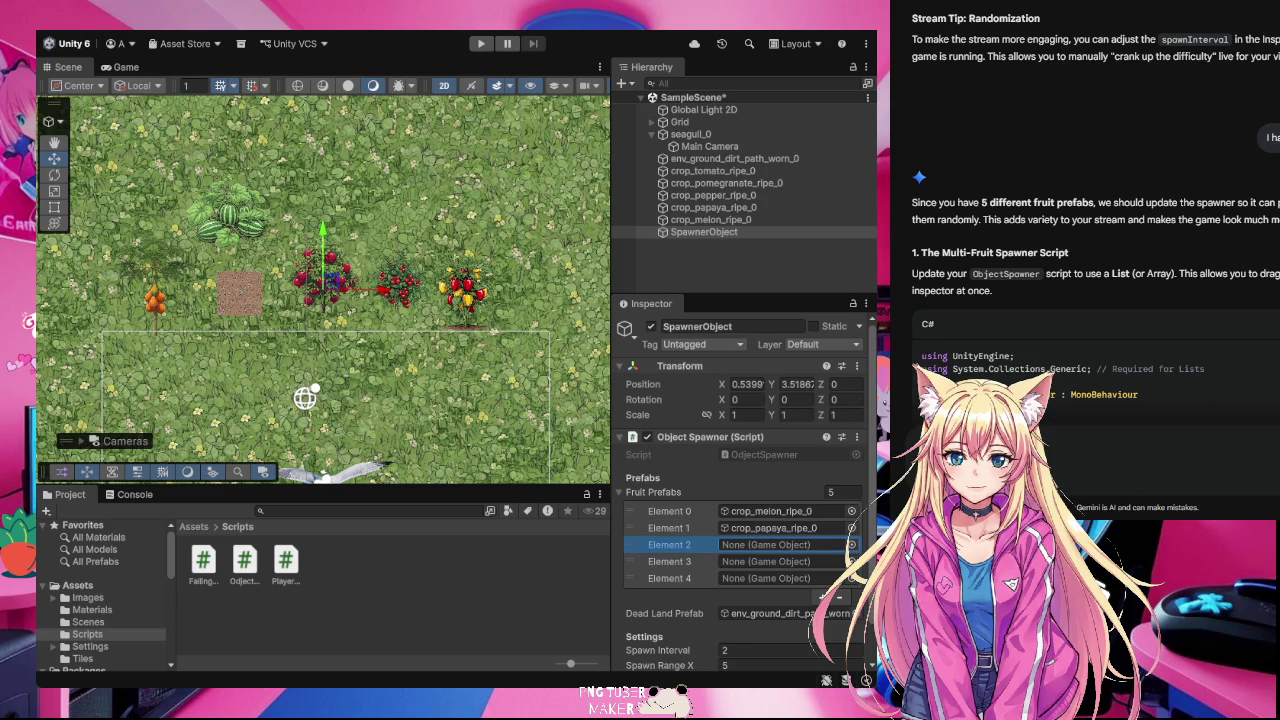
pyautogui.click(826, 562)
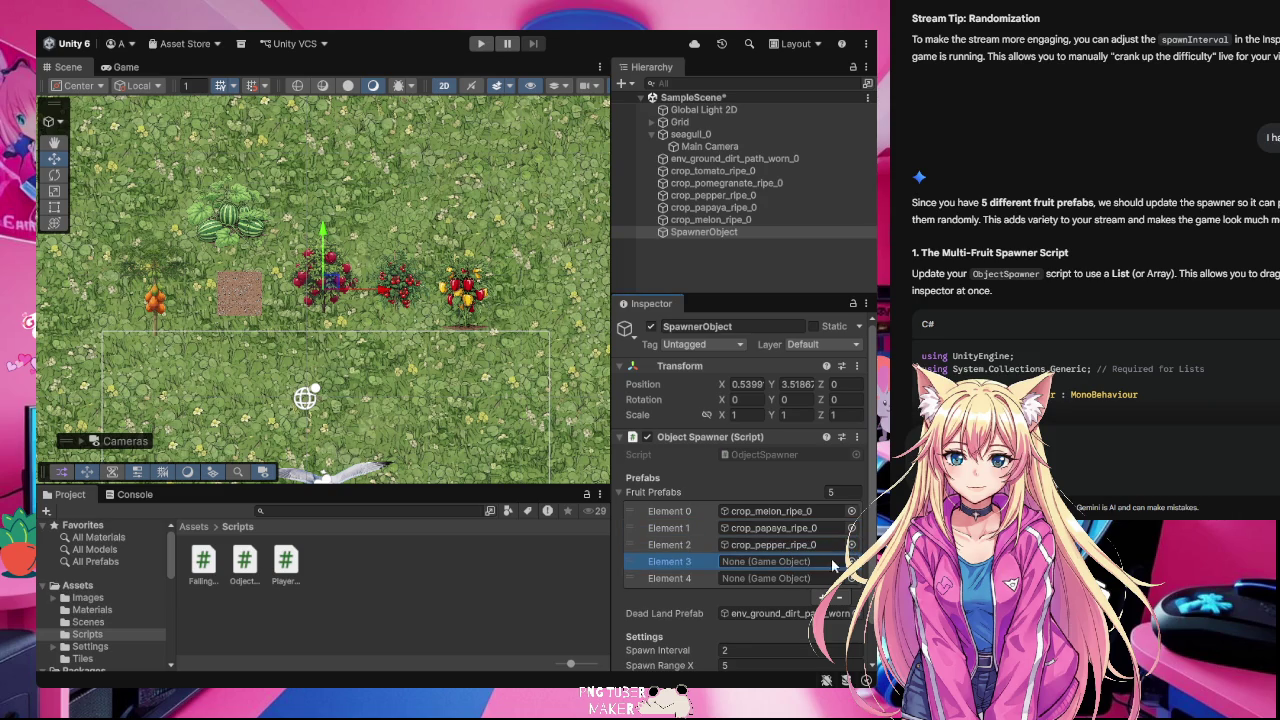
pyautogui.click(772, 580)
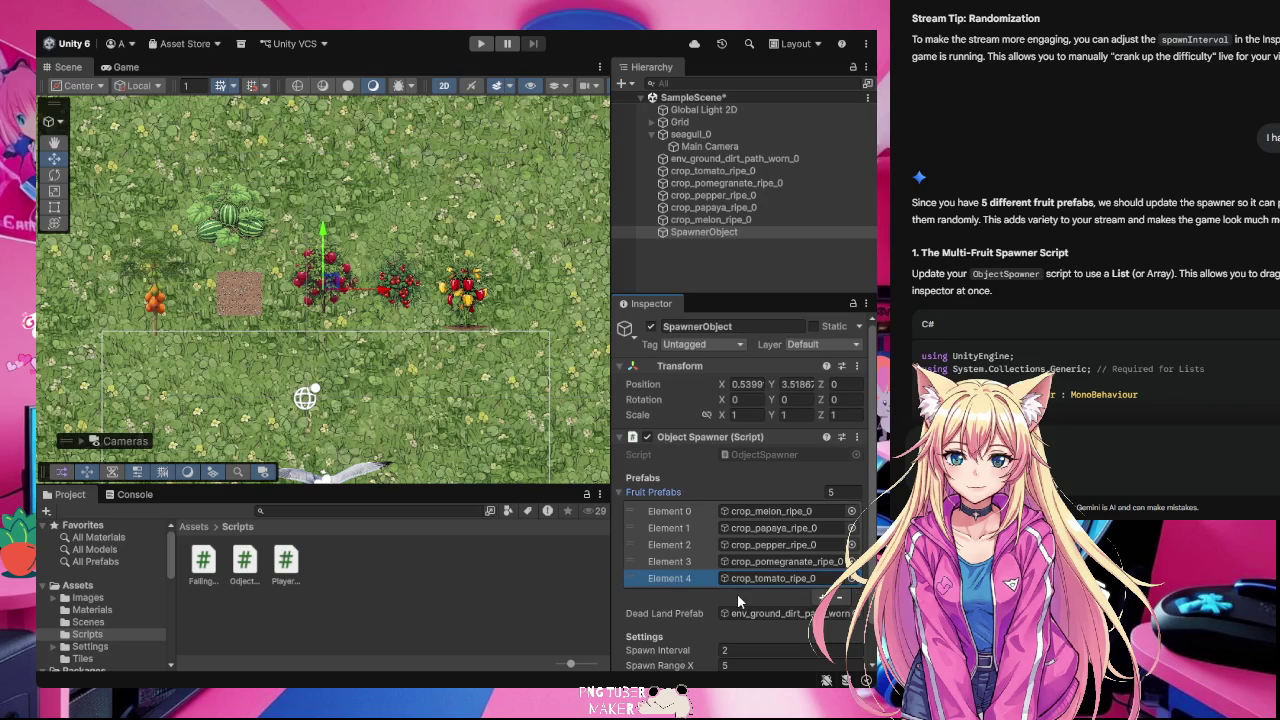
pyautogui.scroll(-1, 737, 593)
pyautogui.click(477, 592)
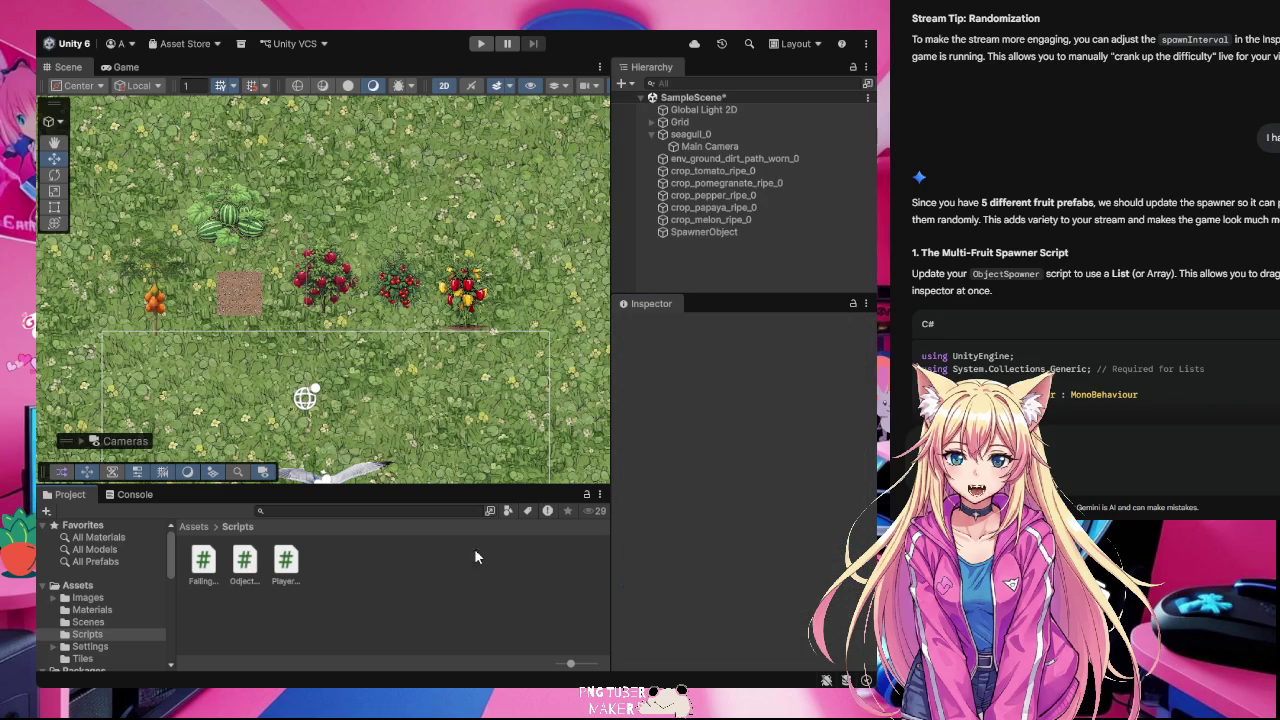
pyautogui.click(735, 230)
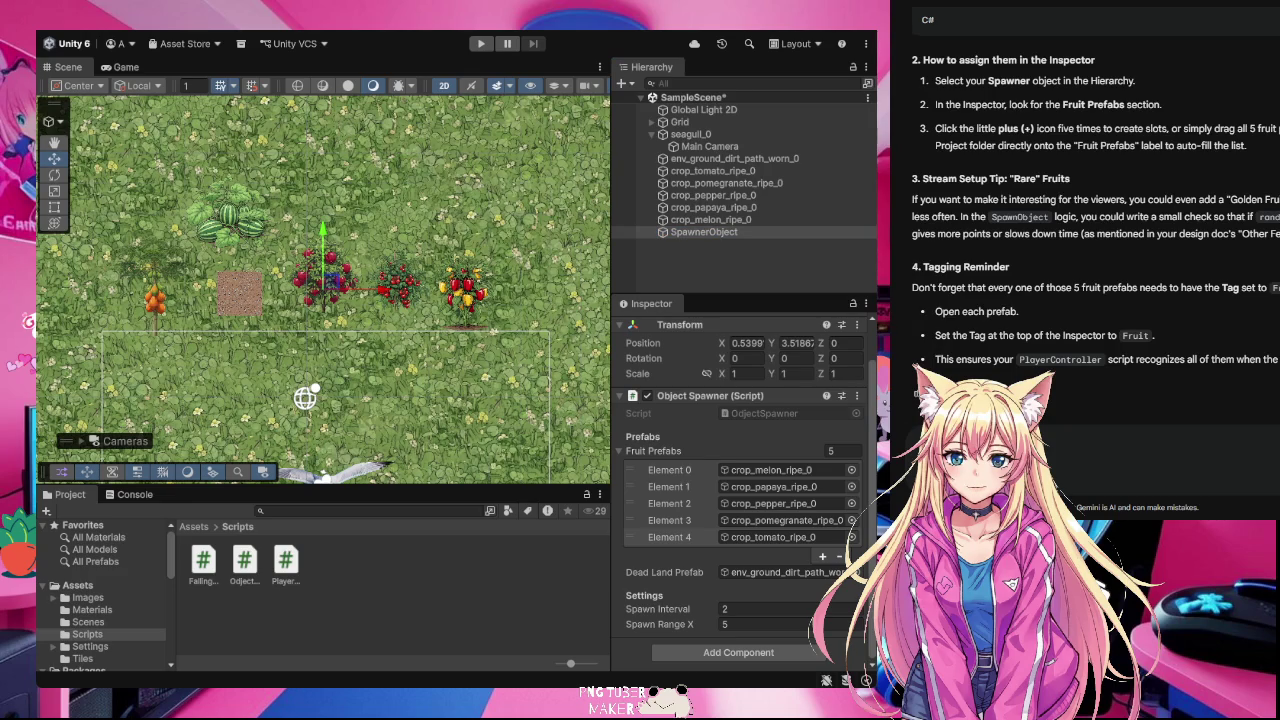
pyautogui.hotkey('alt', 'Tab')
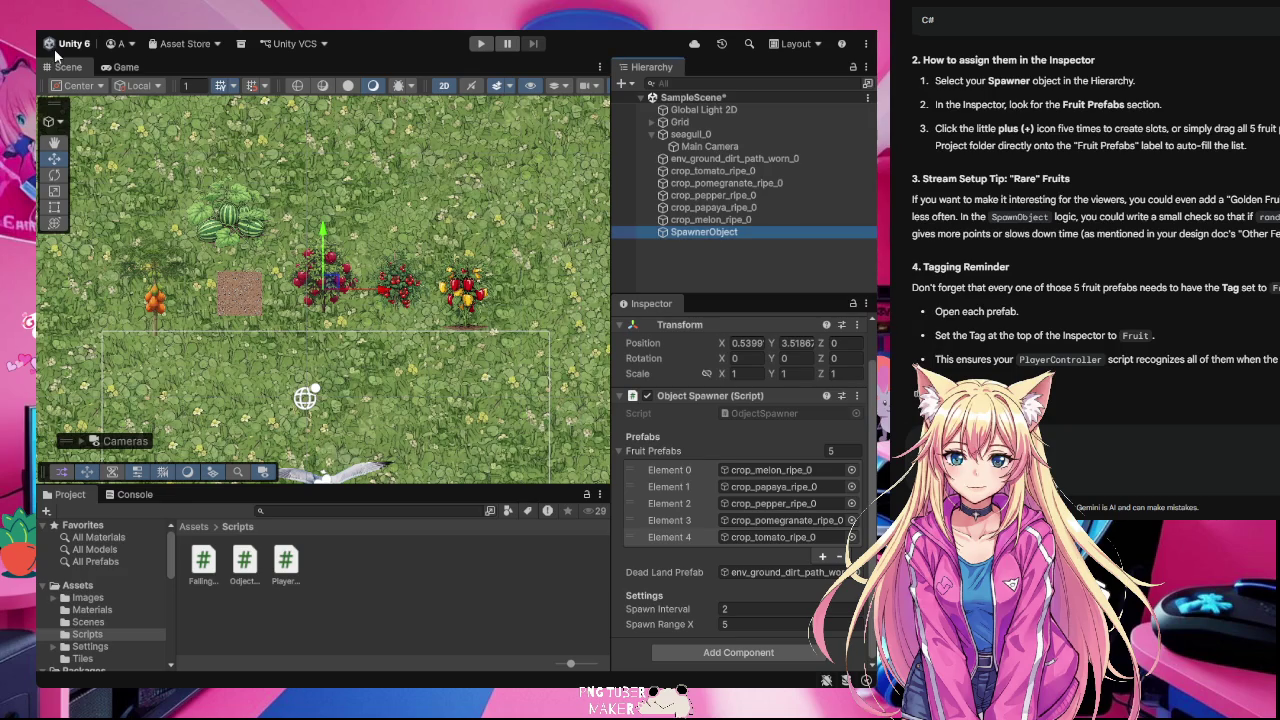
# Step: Save the scene, test-run the spawner in Play mode, stop it, and check the console errors
pyautogui.hotkey('ctrl', 's')
pyautogui.click(481, 46)
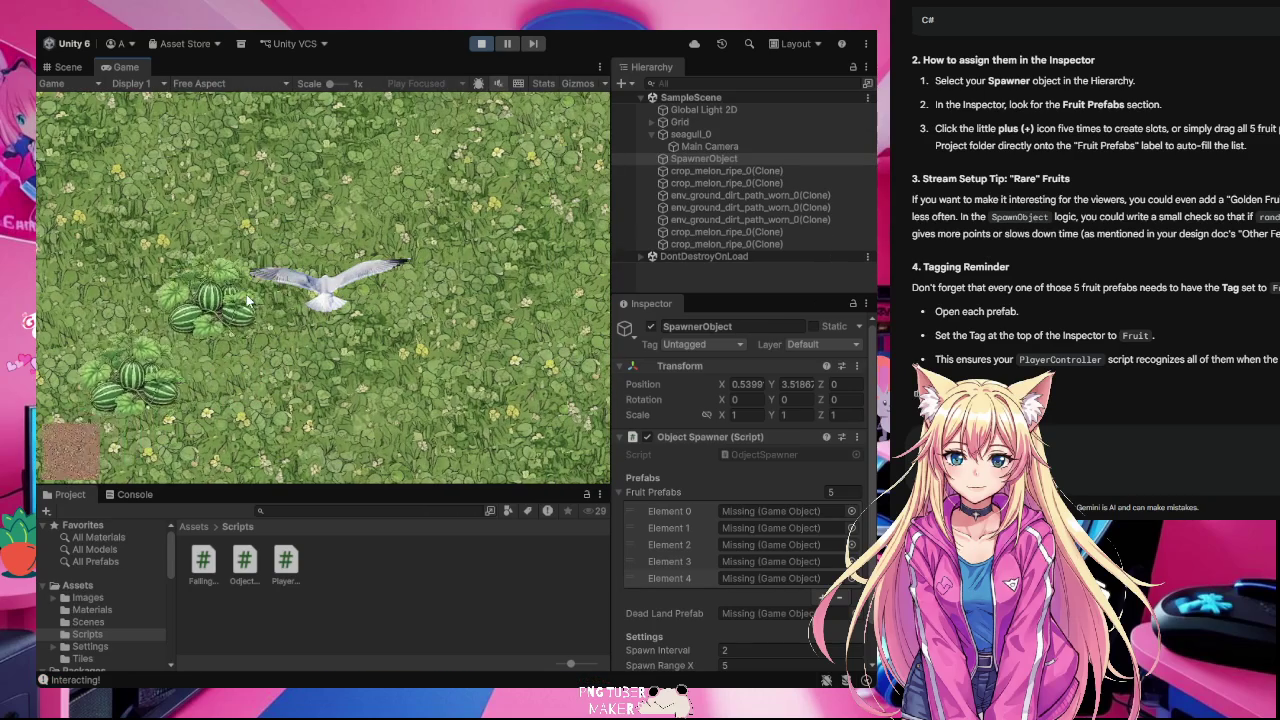
pyautogui.click(477, 46)
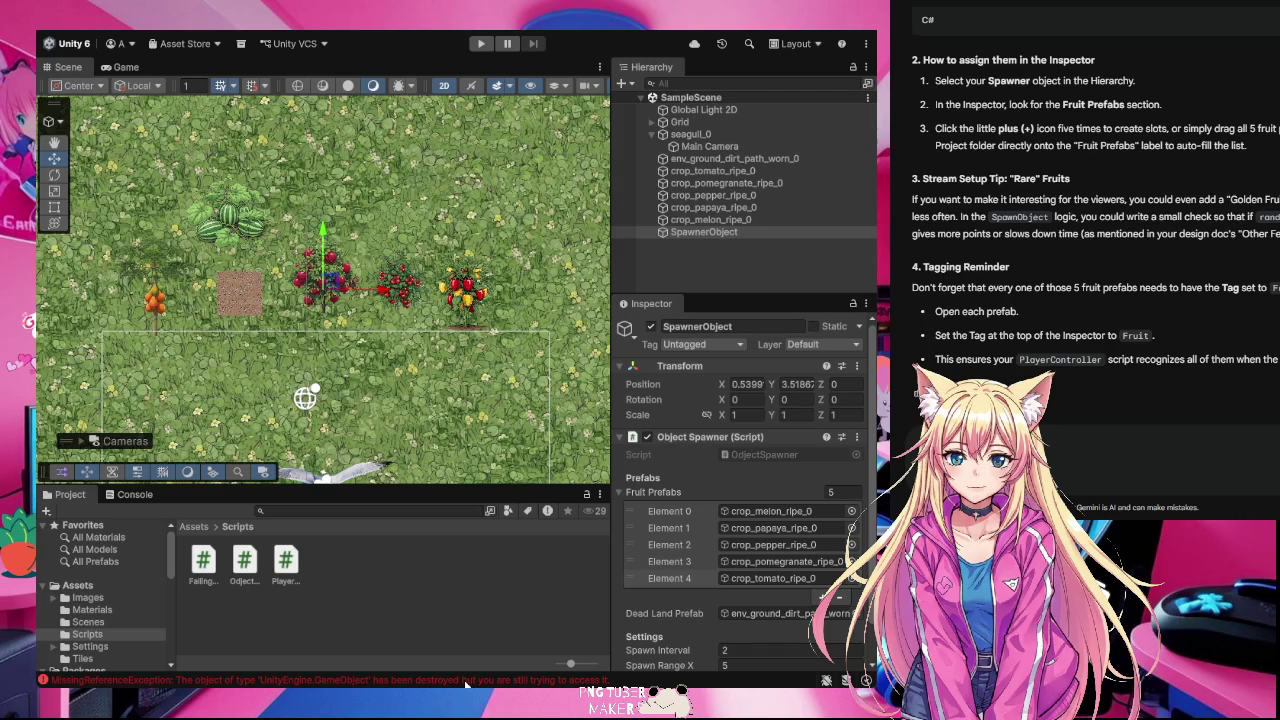
pyautogui.click(465, 685)
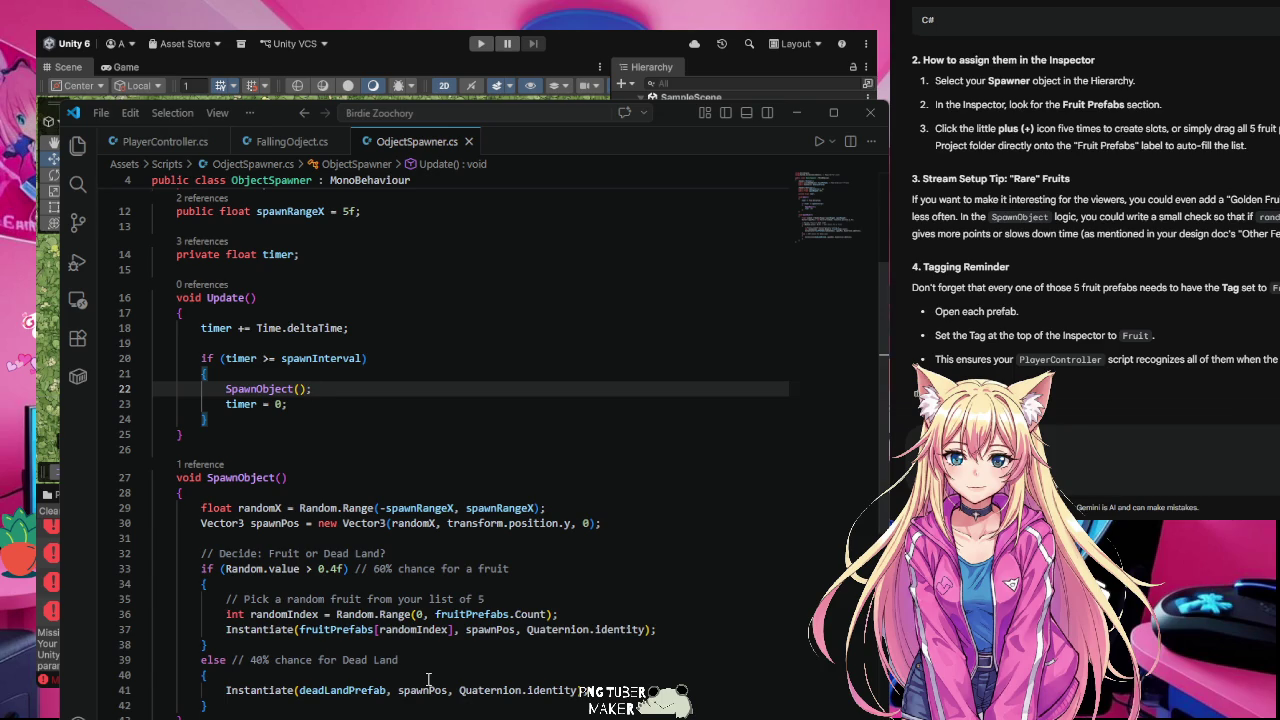
pyautogui.scroll(3, 428, 680)
pyautogui.scroll(4, 428, 680)
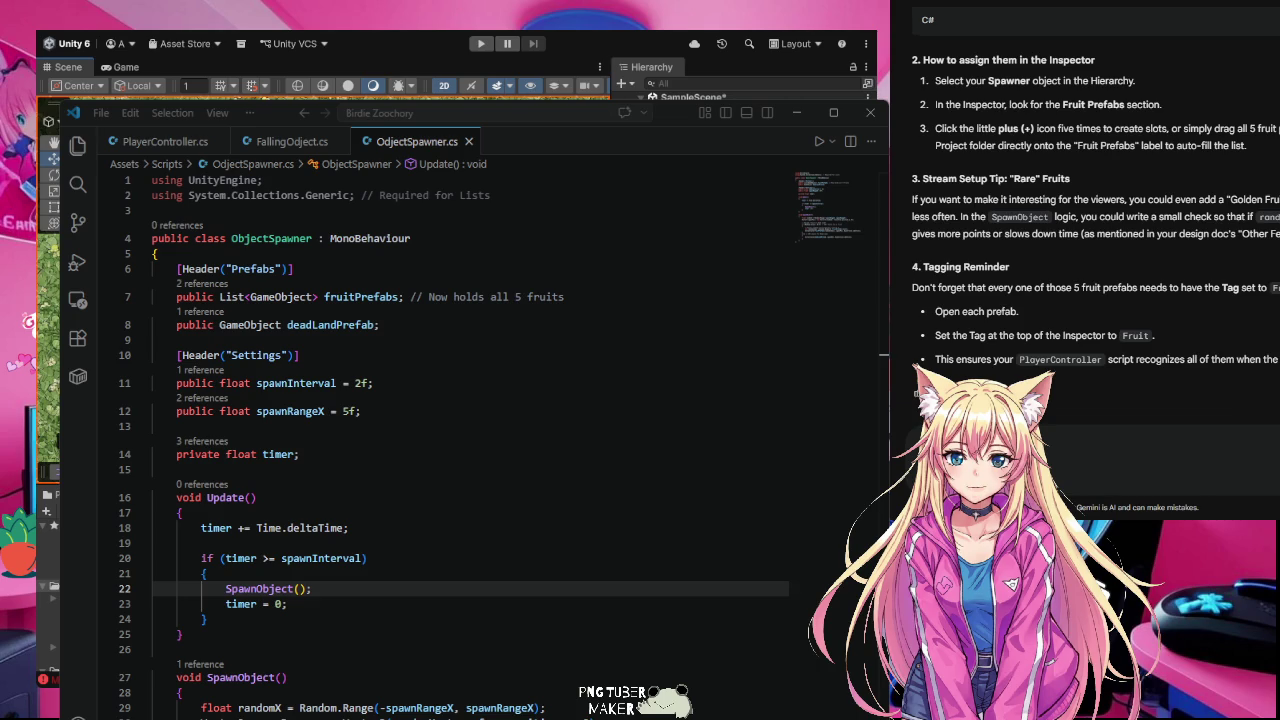
pyautogui.click(481, 43)
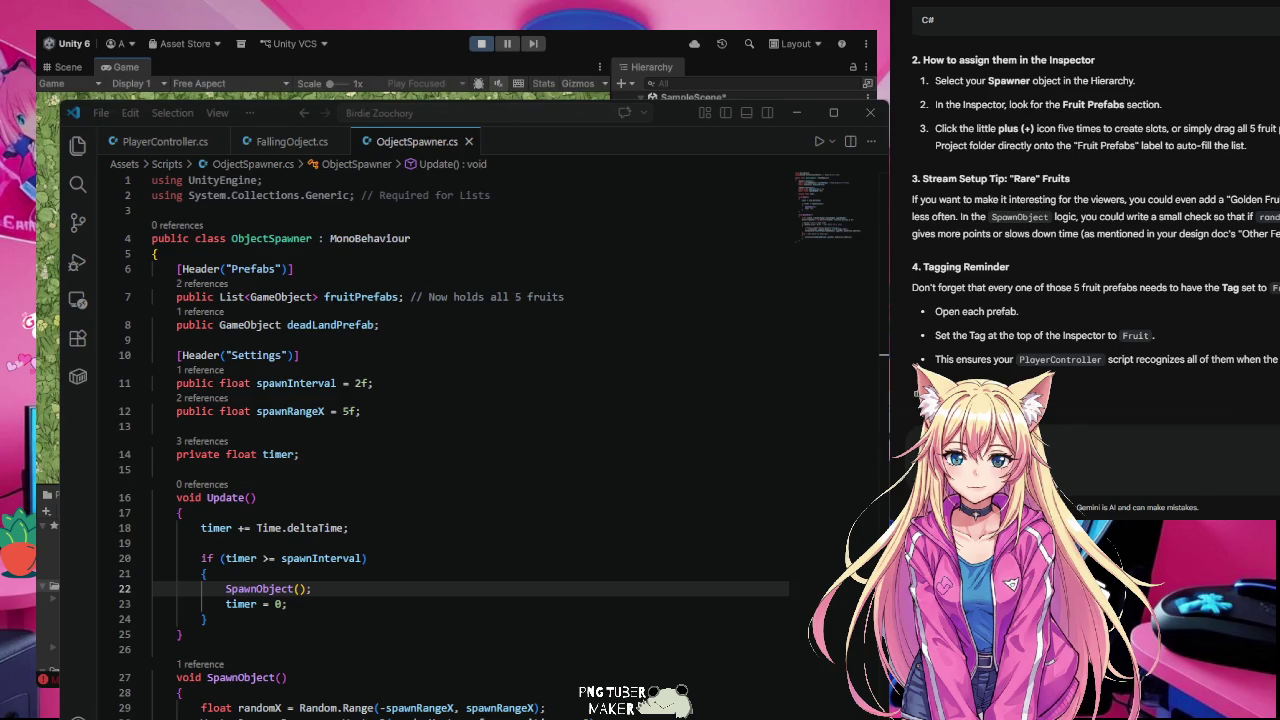
# Step: Stop the running game test in Unity
pyautogui.click(481, 43)
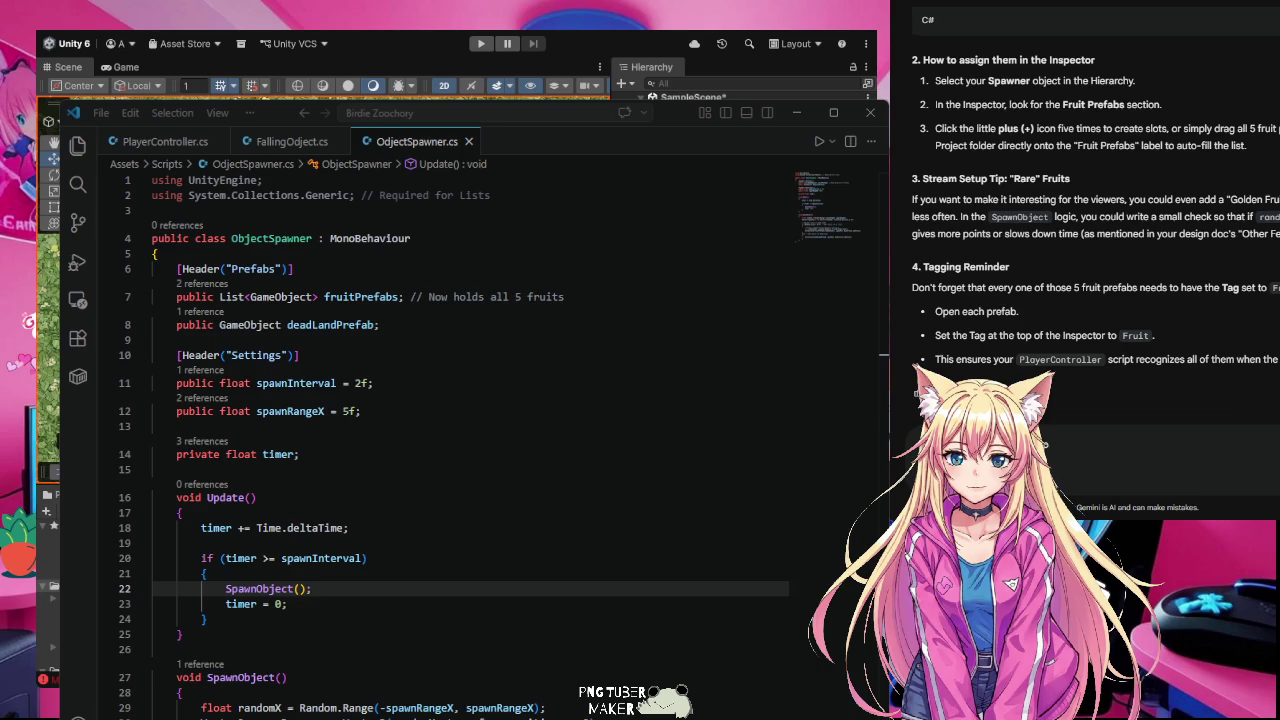
# Step: Ask Gemini how to make dead land disappear when clicked with the mouse
pyautogui.write('ppeart')
pyautogui.press('BackSpace')
pyautogui.write('when click')
pyautogui.write(' my the ')
pyautogui.write('mouse')
pyautogui.press('Return')
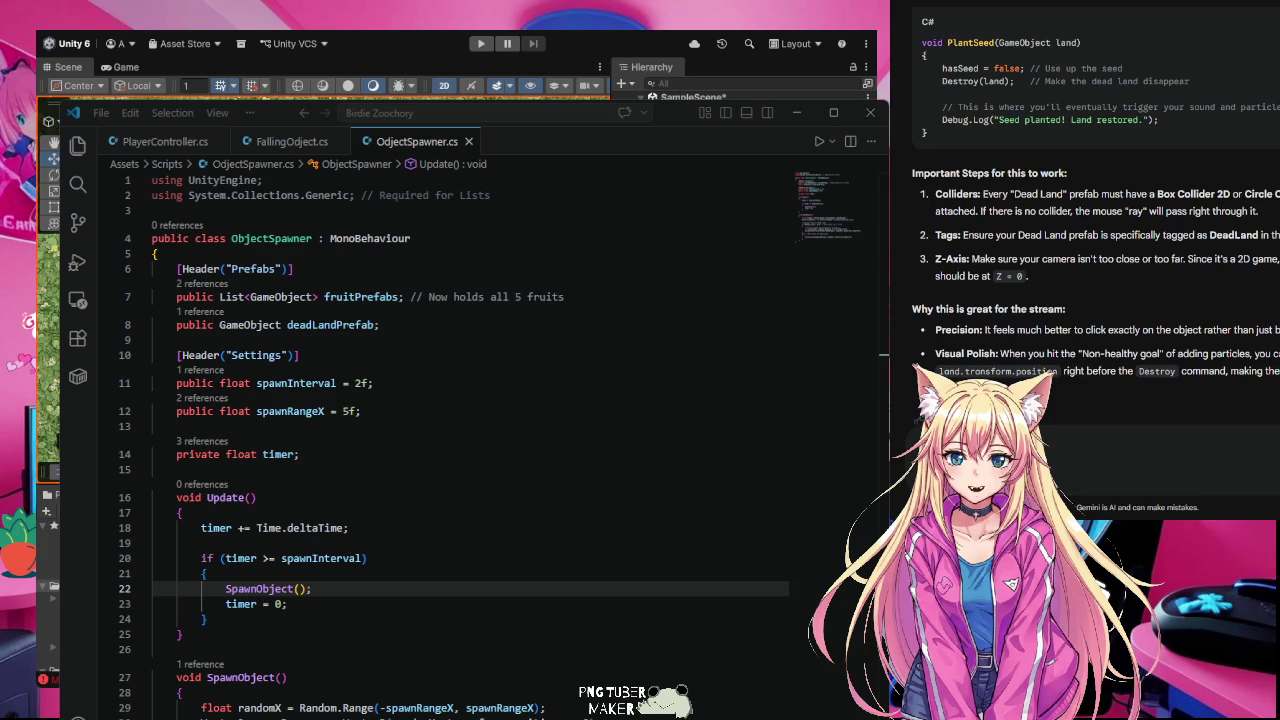
# Step: Tell Gemini that players will have endless seeds so the game can stay fast
pyautogui.hotkey('alt', 'Tab')
pyautogui.hotkey('alt', 'Tab')
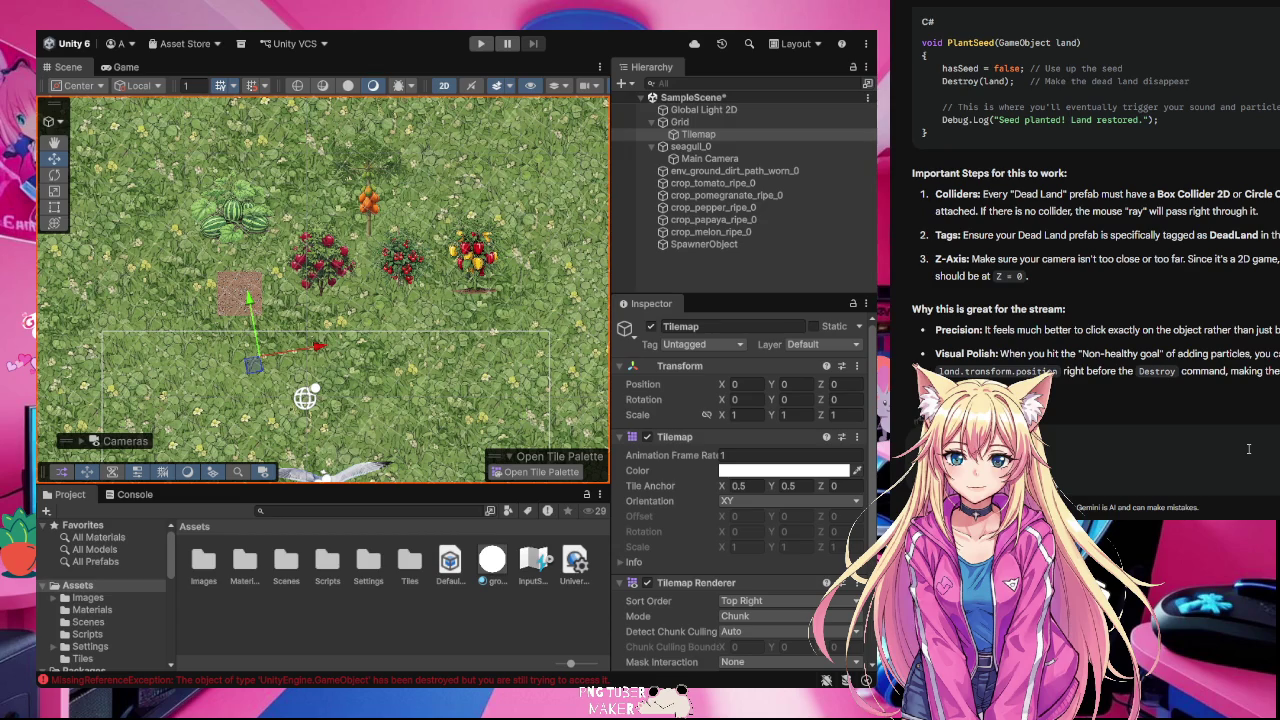
pyautogui.write('eed they will have ')
pyautogui.write('endless seeds')
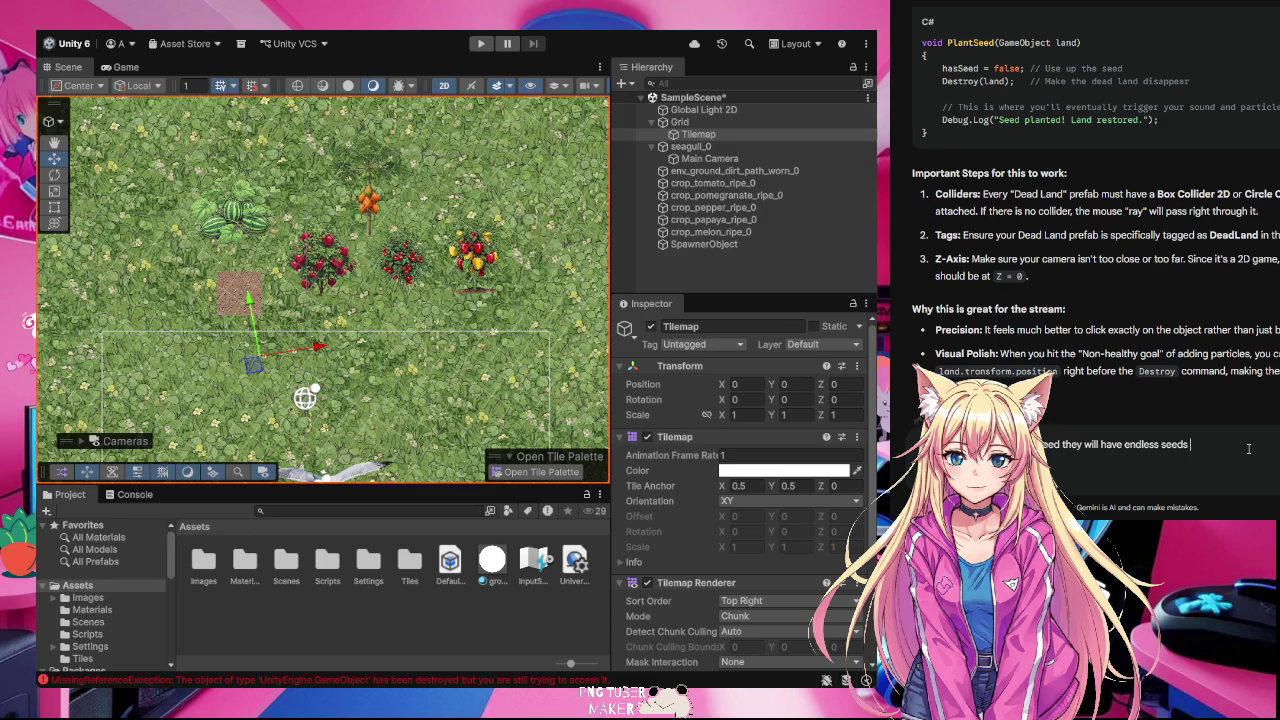
pyautogui.write(' so the game g')
pyautogui.write('na s')
pyautogui.press('BackSpace')
pyautogui.press('BackSpace')
pyautogui.write('an sta')
pyautogui.press('Return')
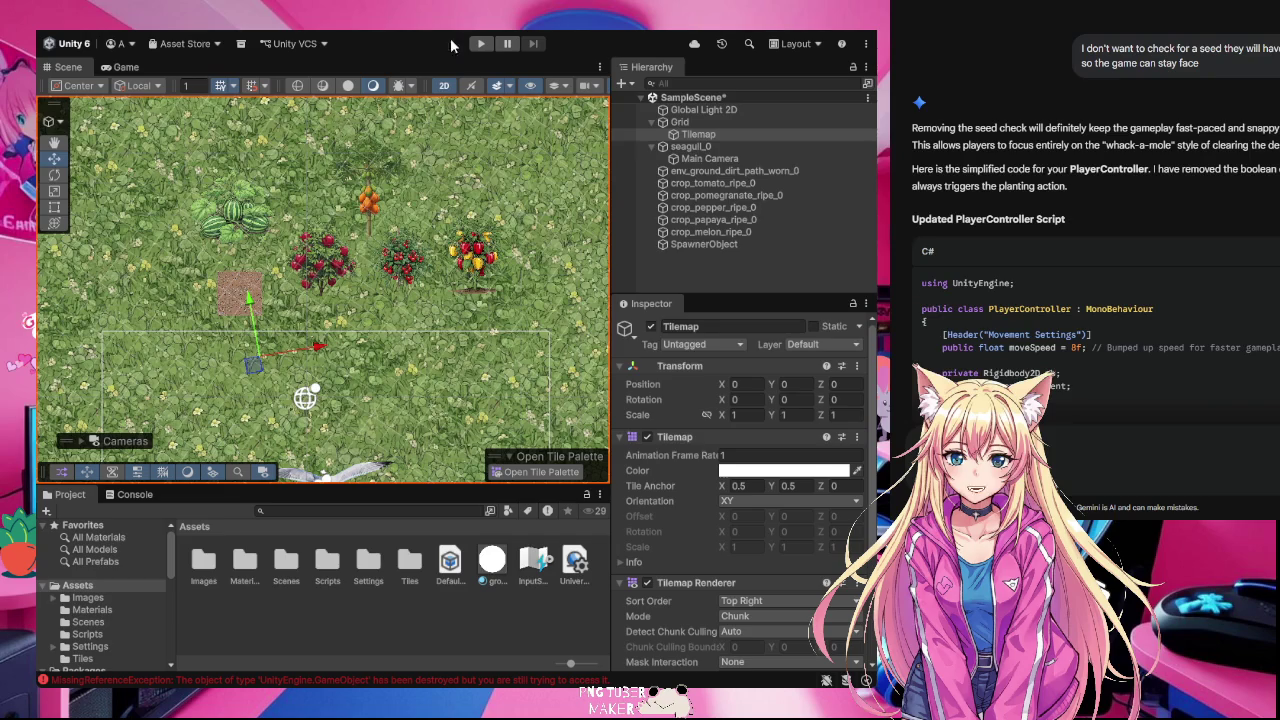
# Step: Pan the Scene view upward with the Hand tool to bring the seagull into view
pyautogui.click(54, 143)
pyautogui.moveTo(376, 397); pyautogui.dragTo(377, 290)
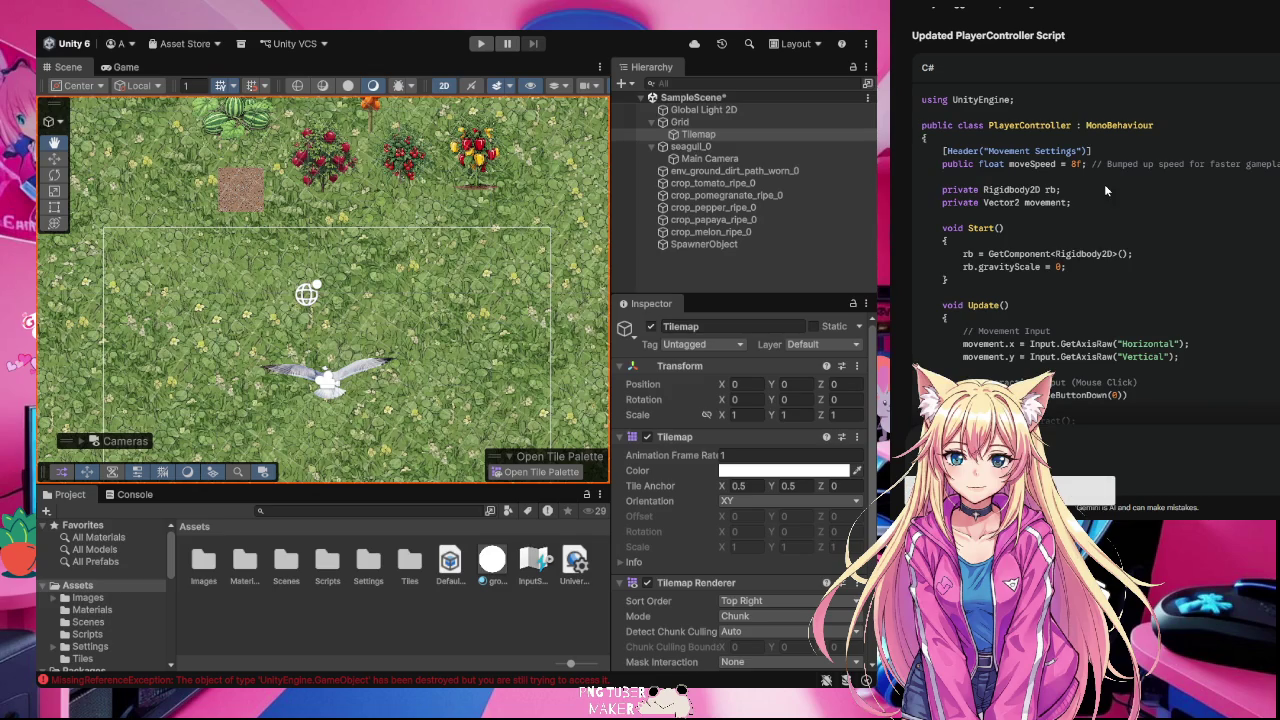
# Step: Scroll through Gemini's simplified PlayerController script without the seed check, then return to VS Code
pyautogui.scroll(2, 1176, 217)
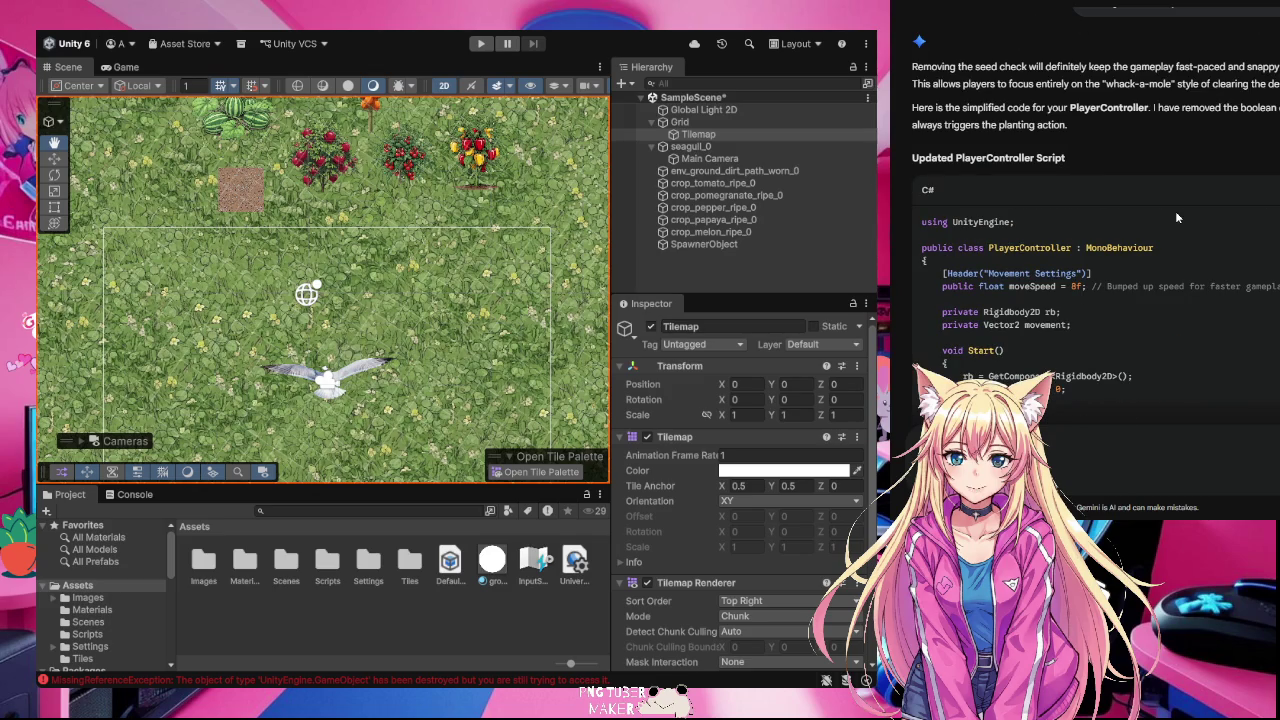
pyautogui.scroll(-5, 1176, 214)
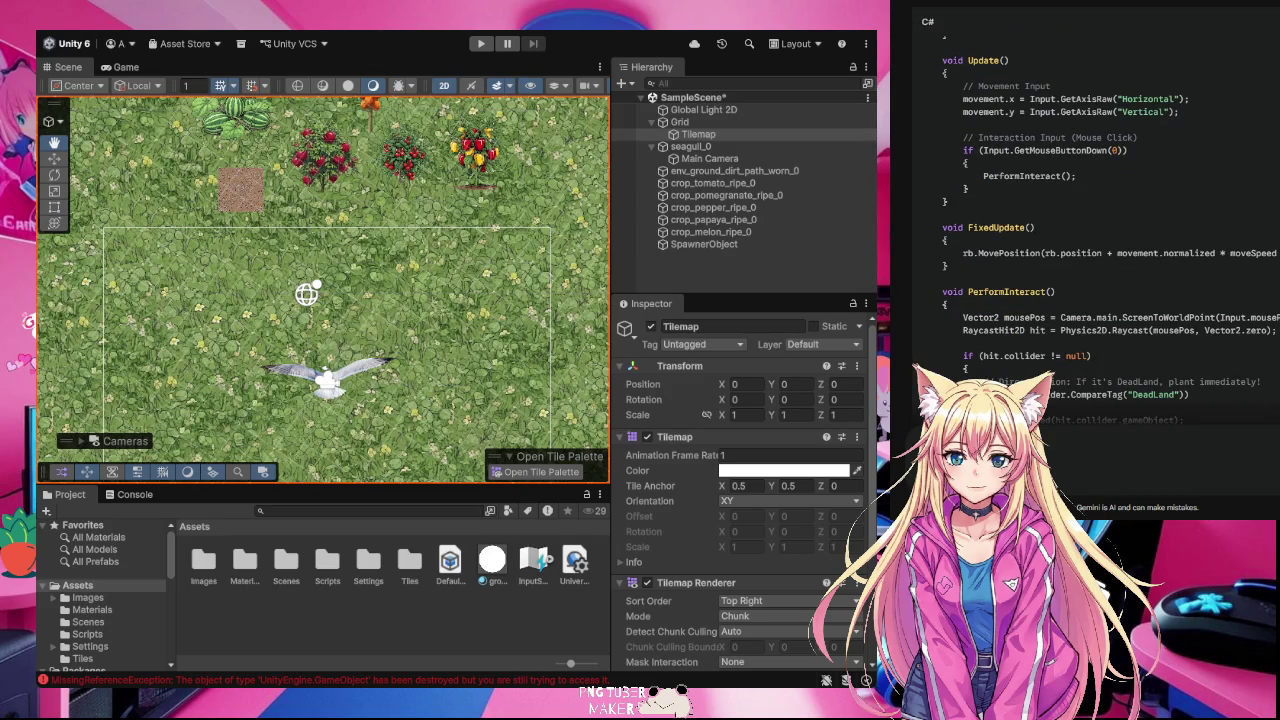
pyautogui.hotkey('alt', 'Tab')
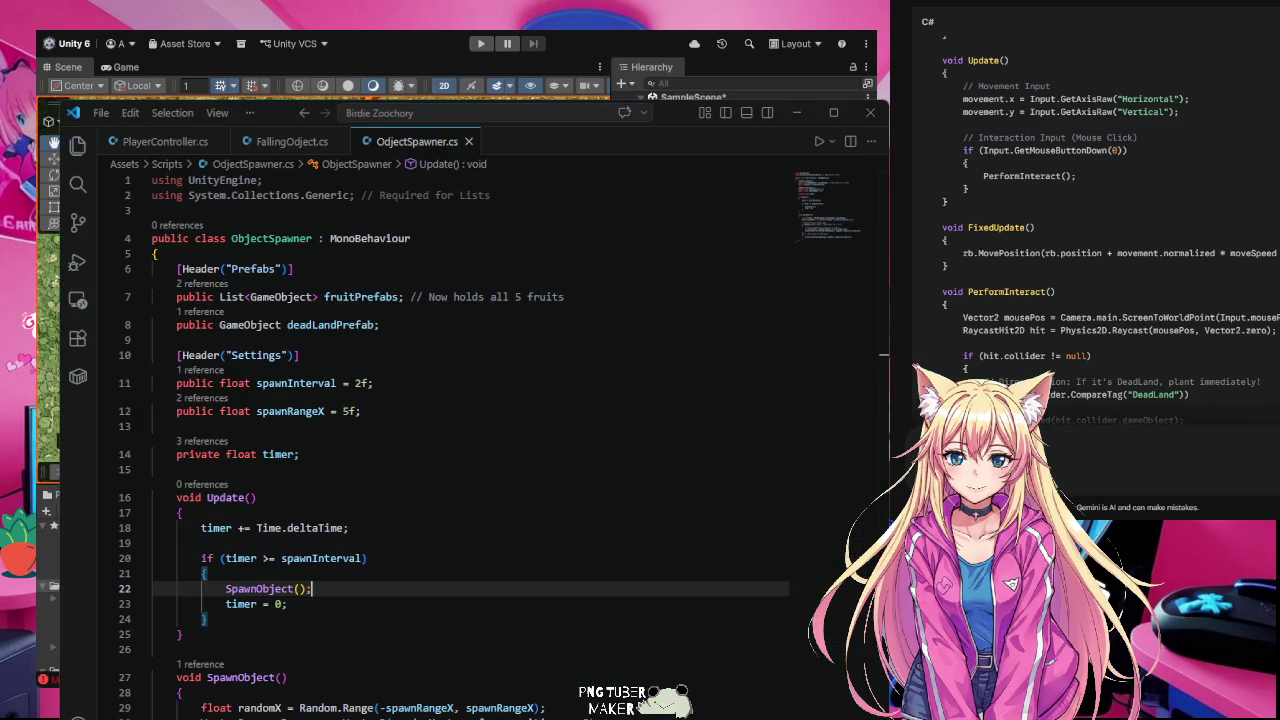
# Step: Open PlayerController.cs and read through its Start, Update, FixedUpdate and PerformInteract methods
pyautogui.click(196, 148)
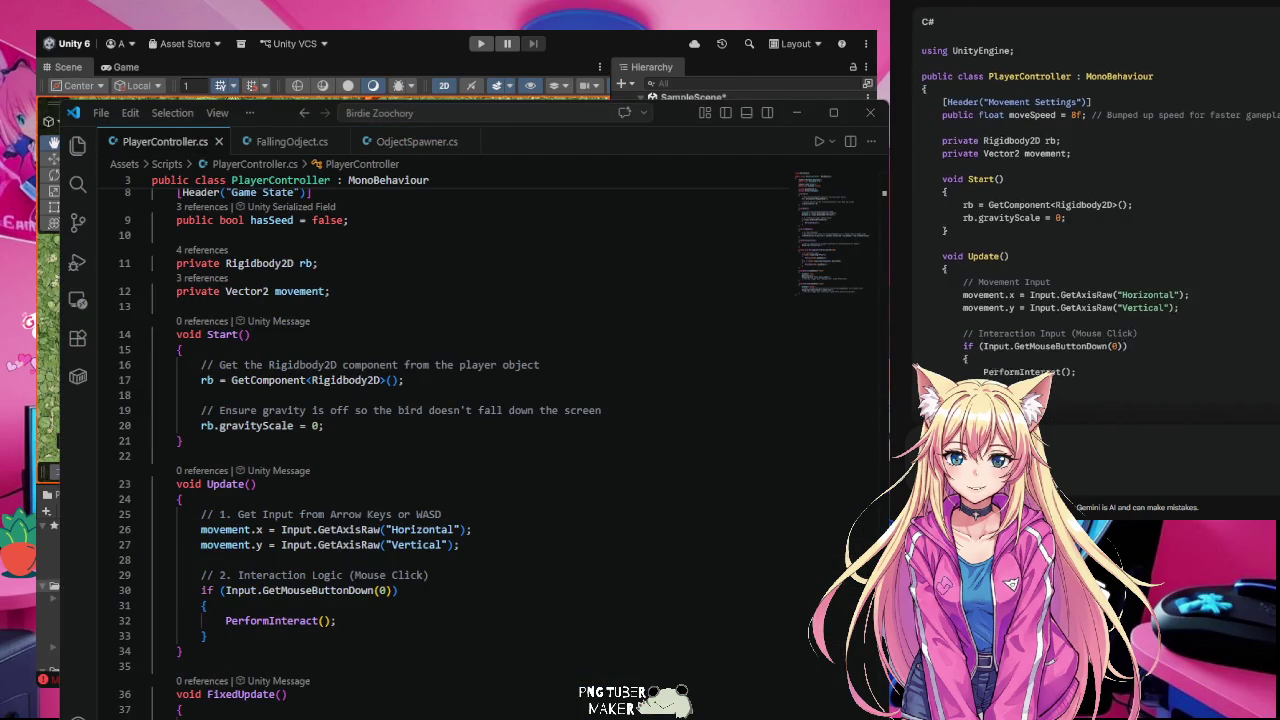
pyautogui.scroll(3, 579, 558)
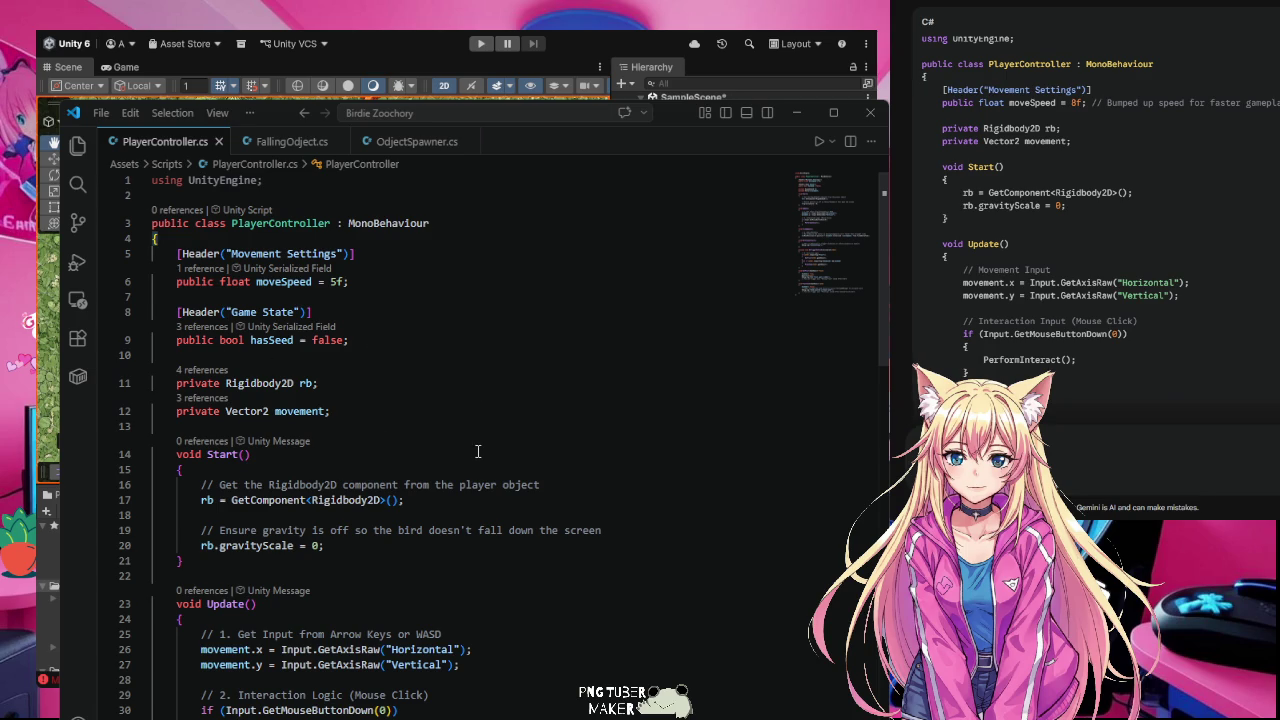
pyautogui.scroll(-1, 478, 451)
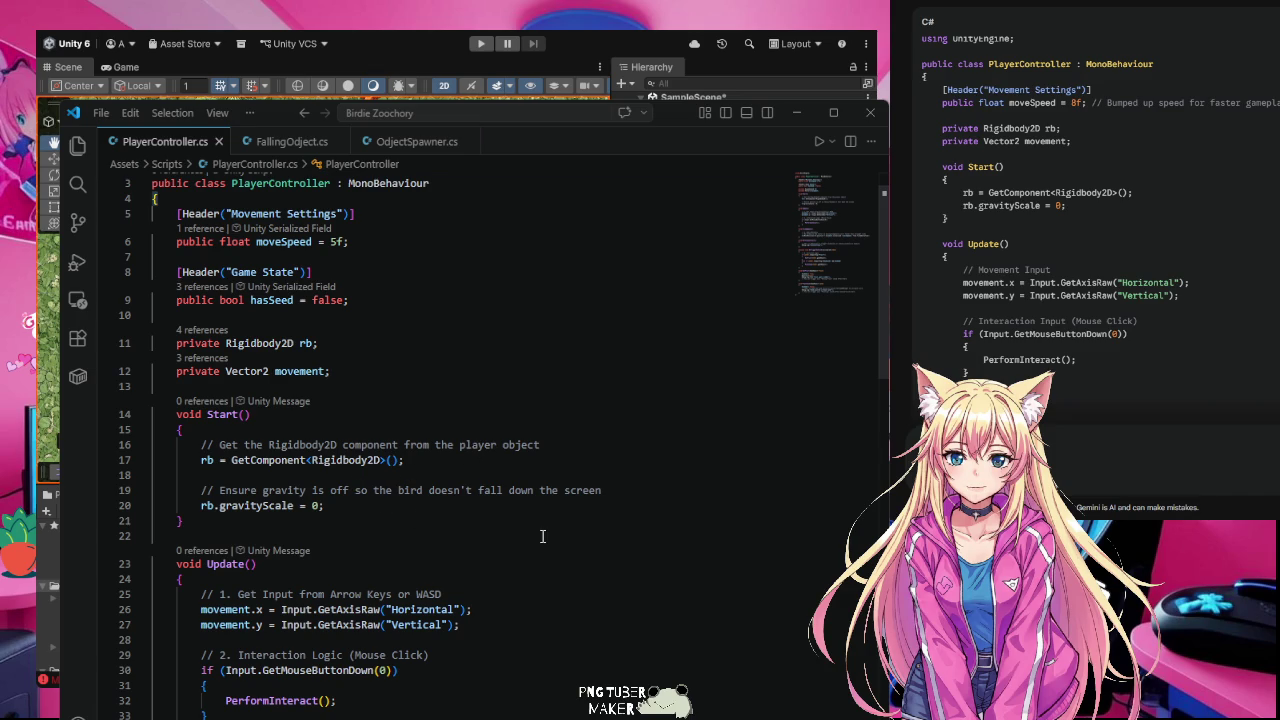
pyautogui.scroll(-1, 542, 536)
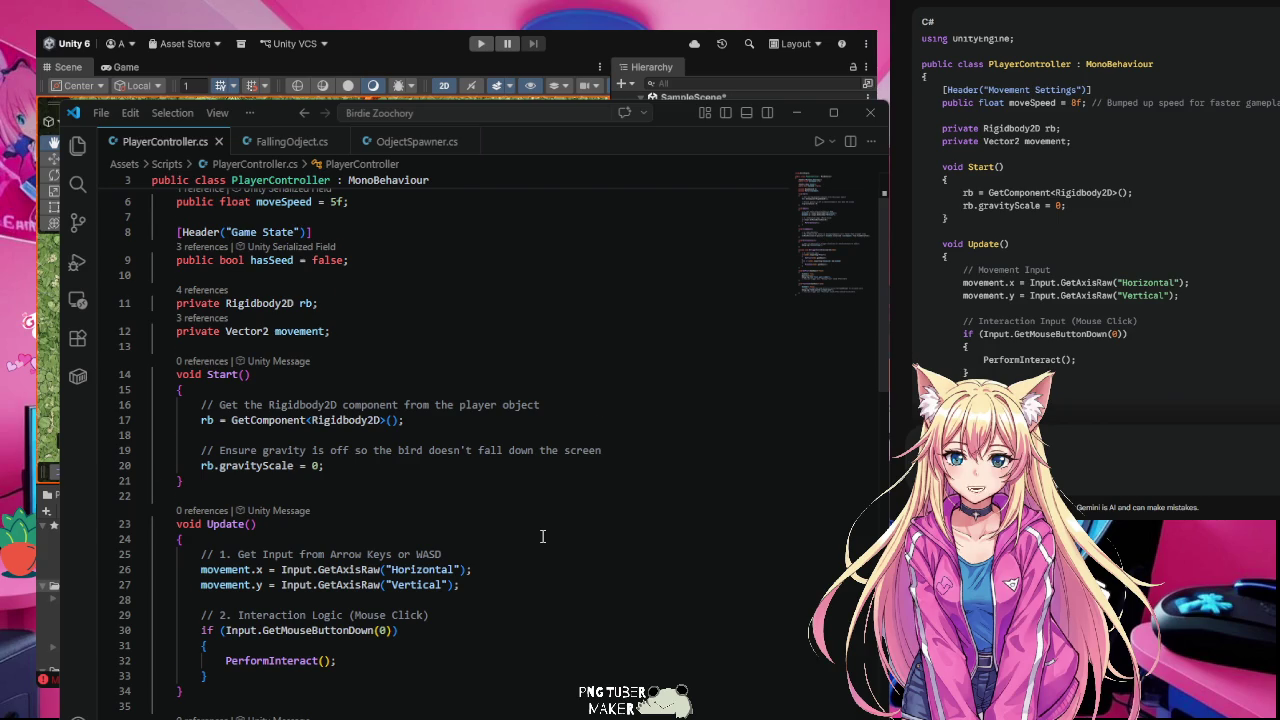
pyautogui.scroll(-3, 542, 537)
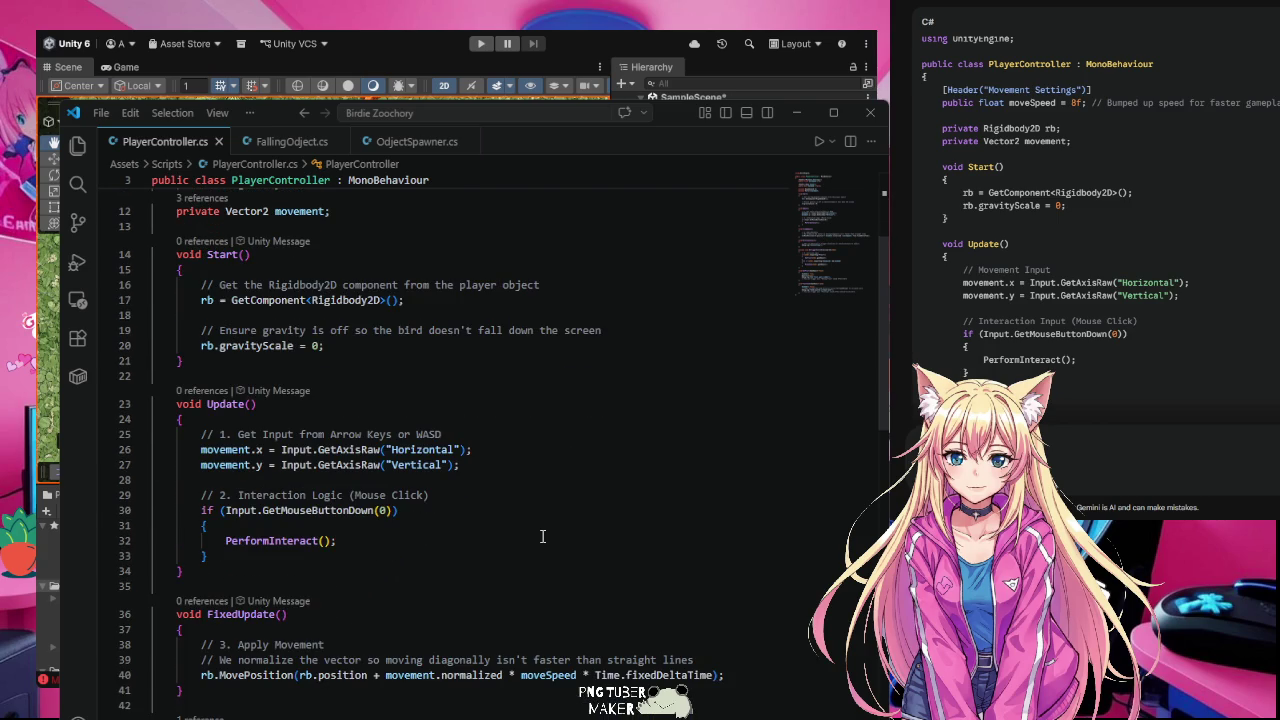
pyautogui.scroll(-1, 542, 537)
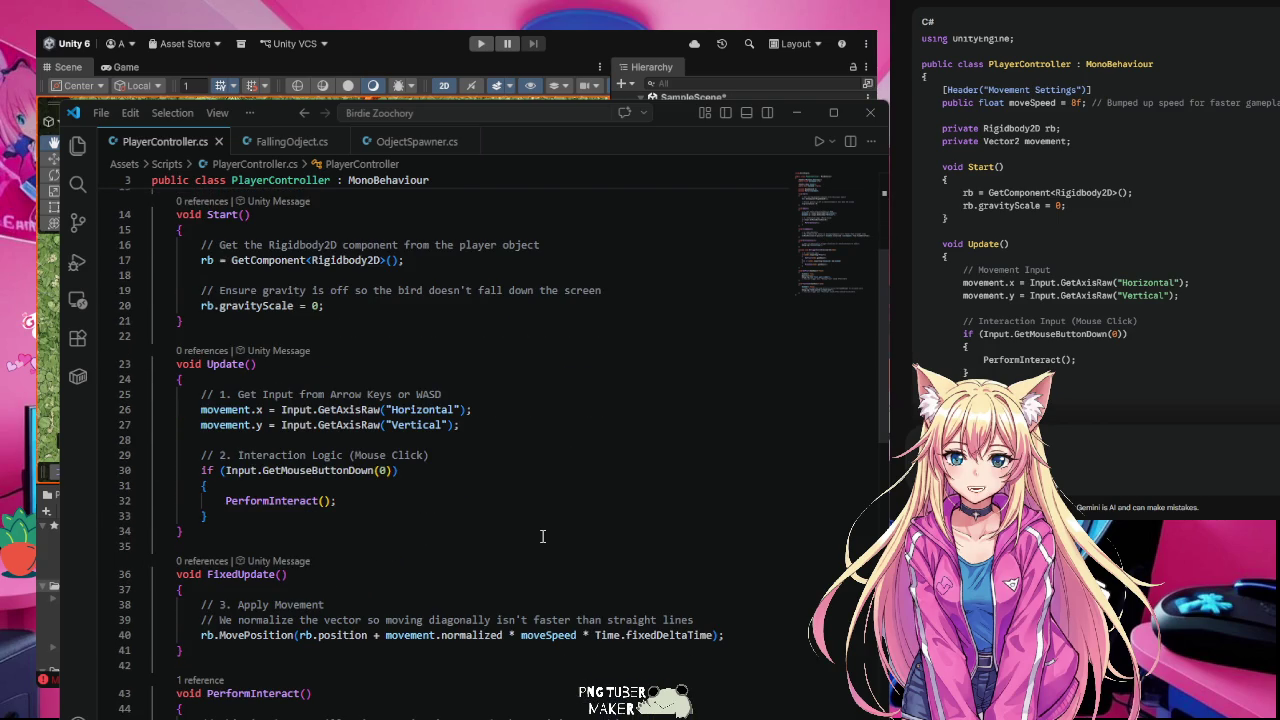
pyautogui.scroll(-1, 542, 537)
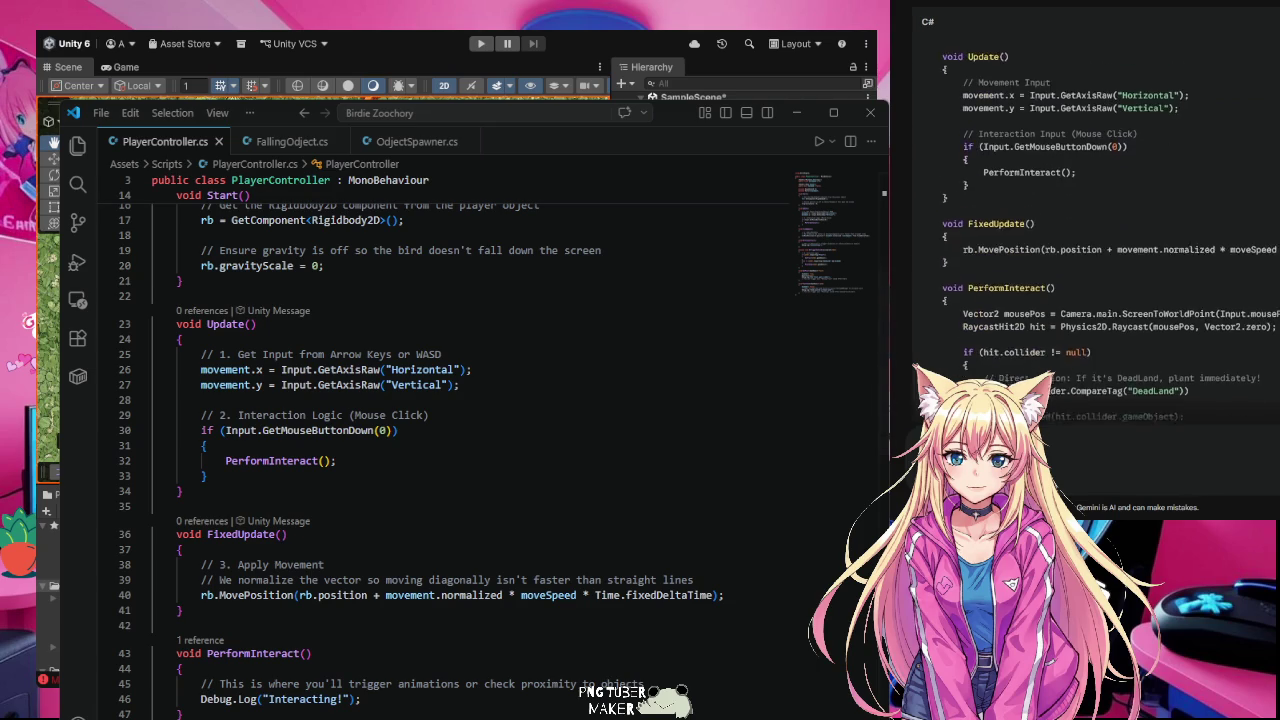
pyautogui.scroll(-2, 618, 559)
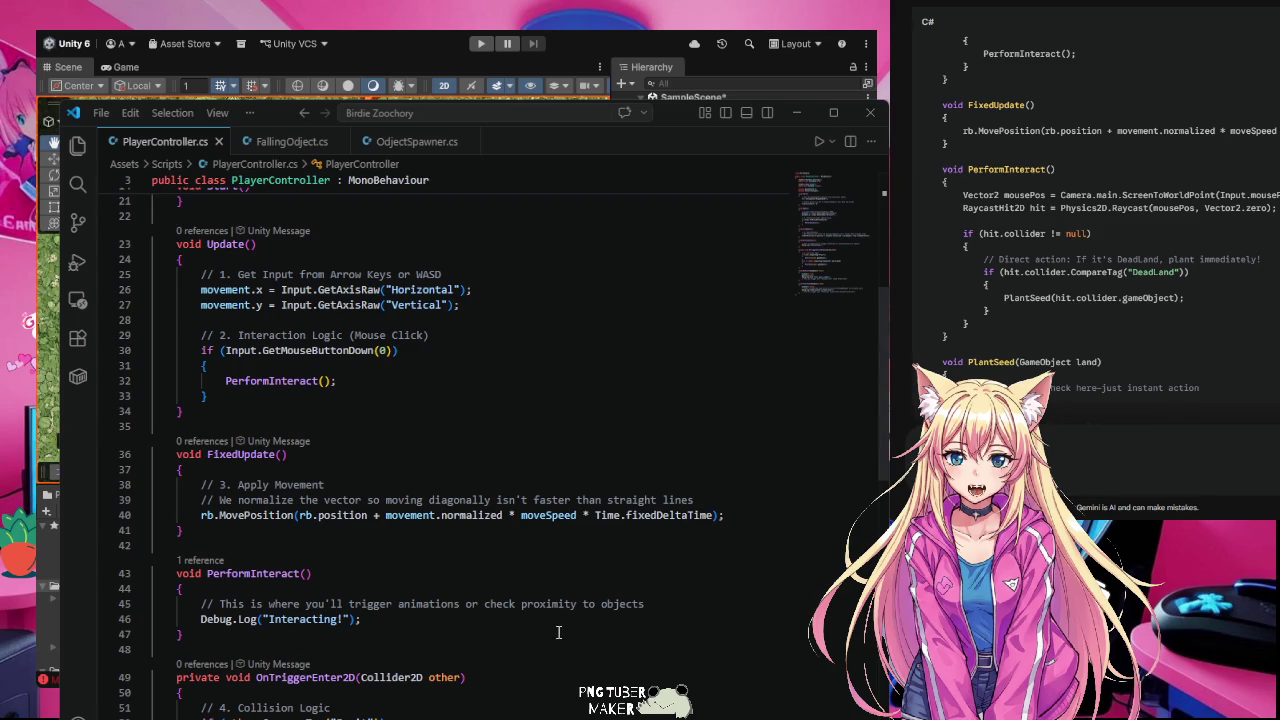
pyautogui.scroll(-2, 486, 630)
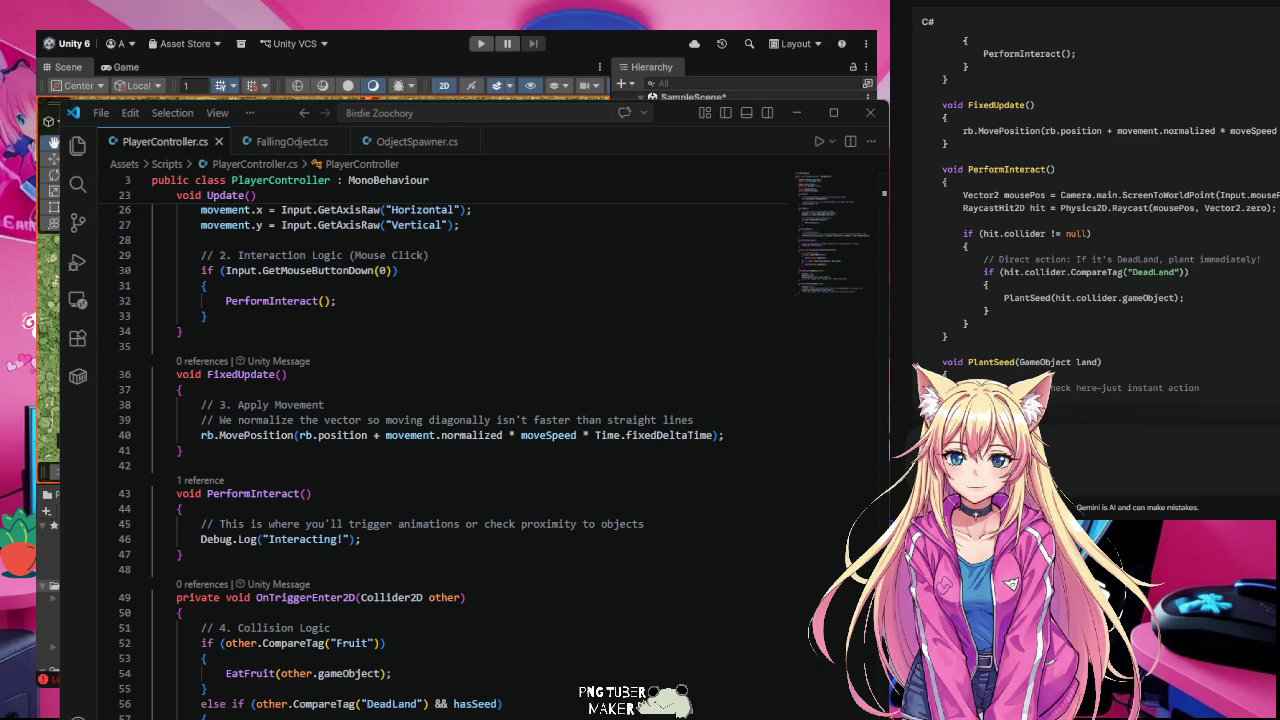
pyautogui.scroll(-1, 495, 625)
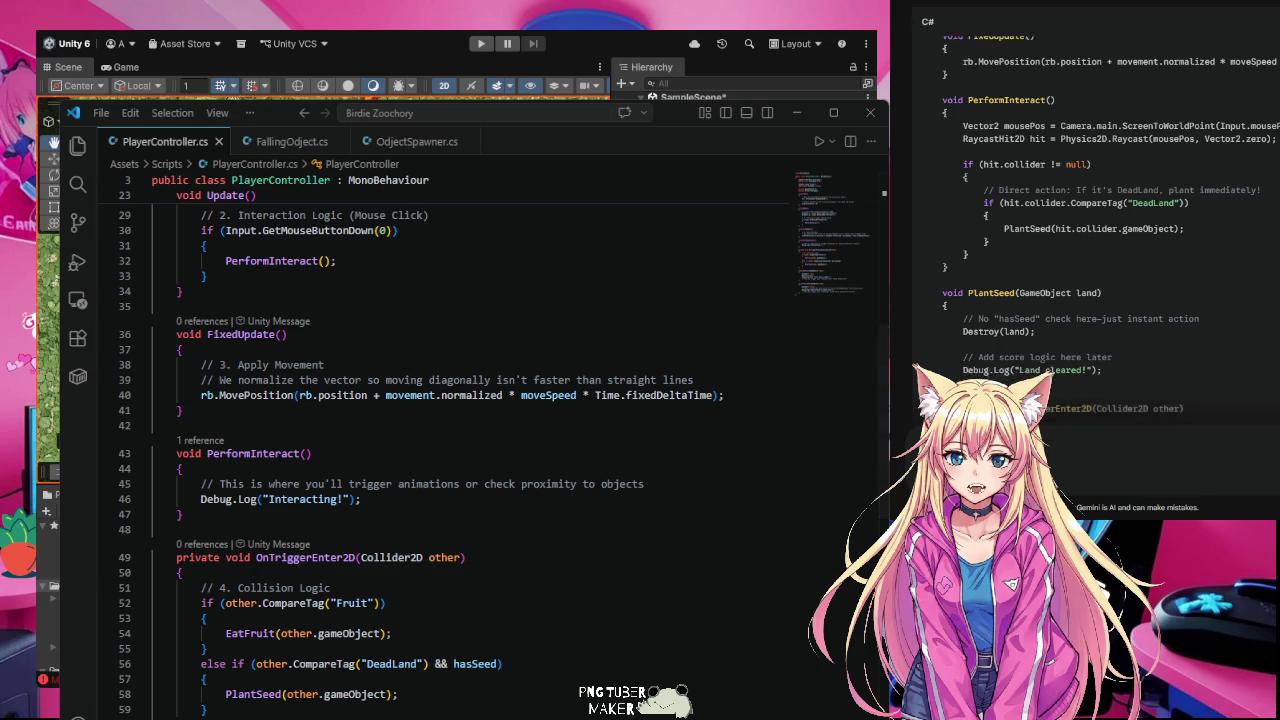
pyautogui.scroll(-1, 495, 567)
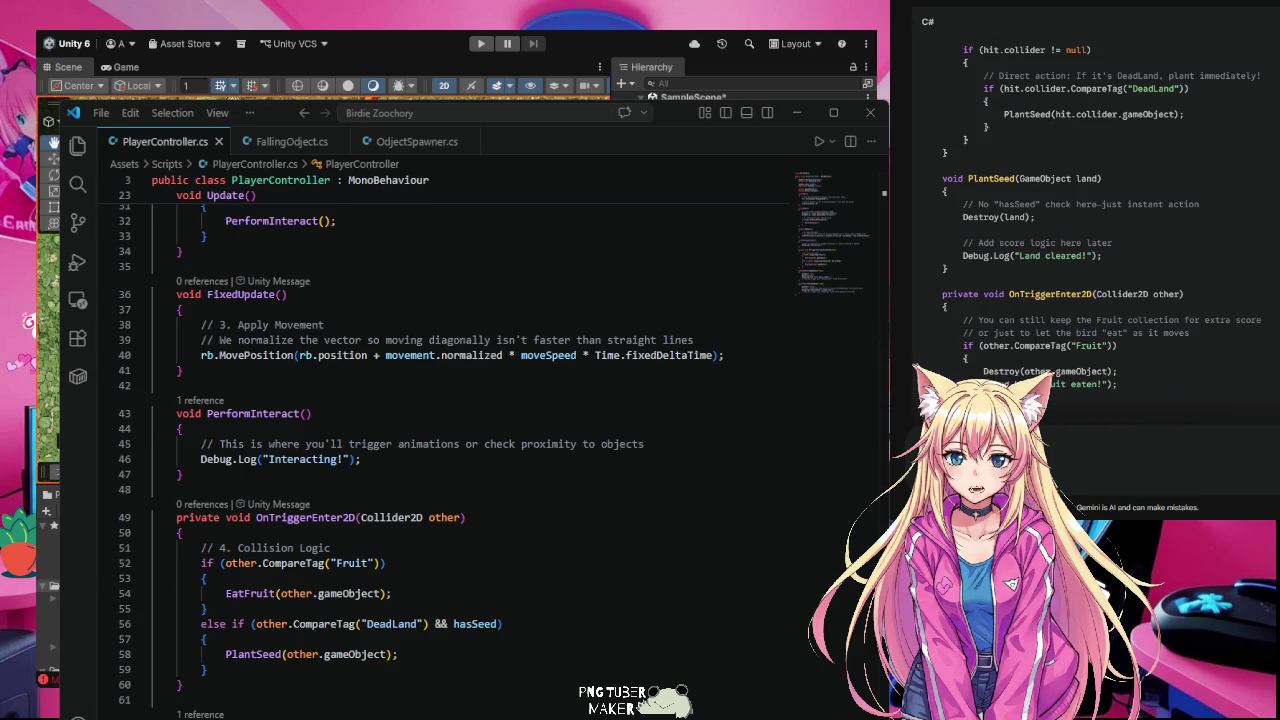
pyautogui.scroll(-1, 498, 622)
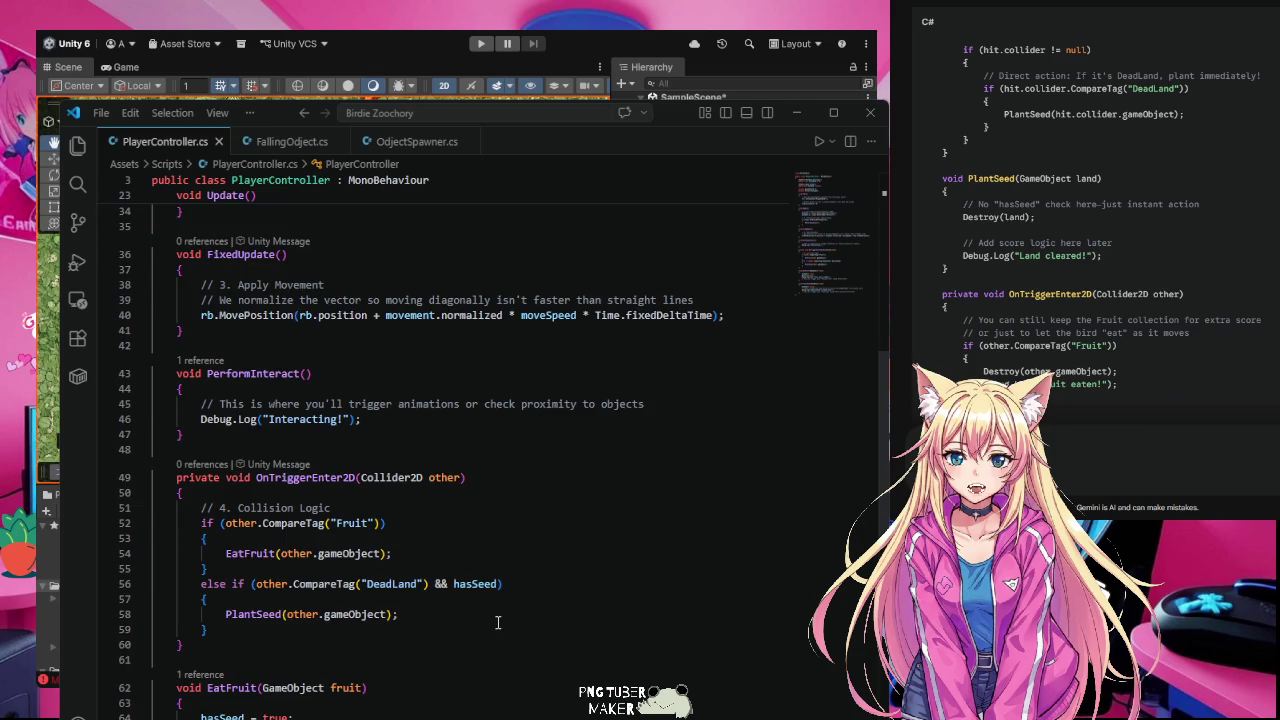
pyautogui.scroll(-1, 498, 622)
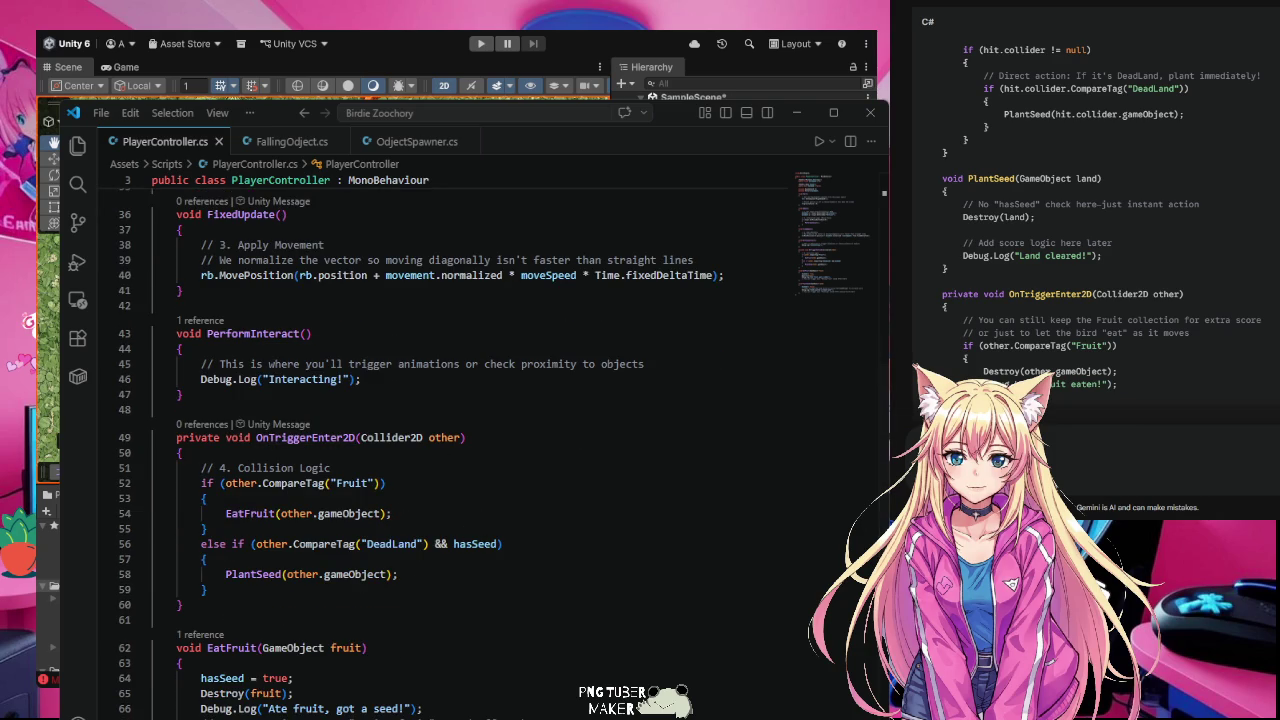
pyautogui.scroll(-3, 514, 677)
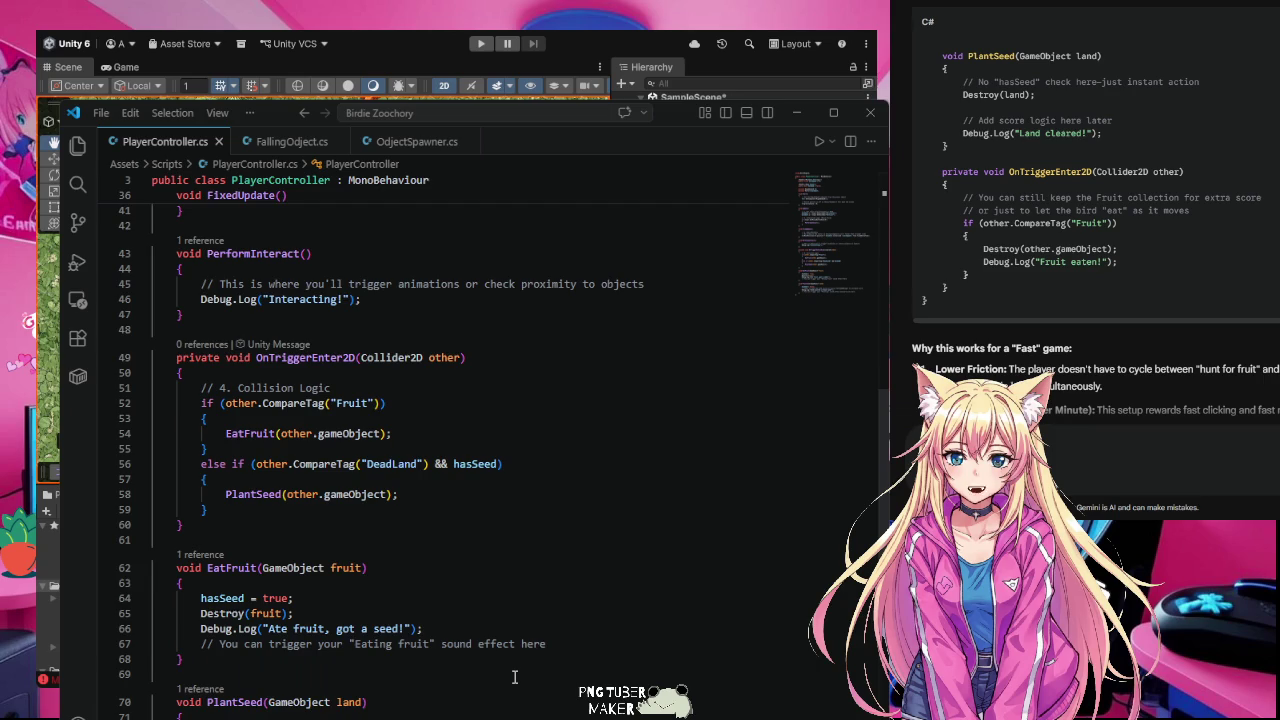
pyautogui.scroll(-1, 514, 677)
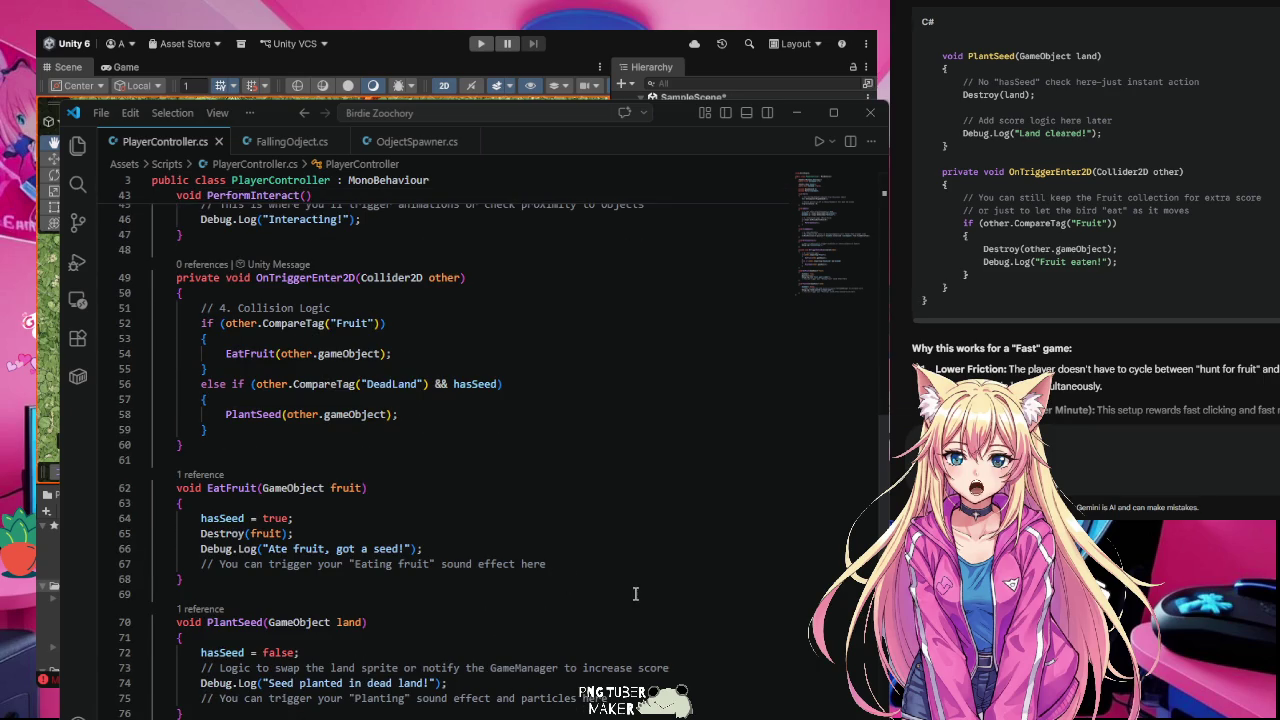
pyautogui.scroll(-2, 637, 594)
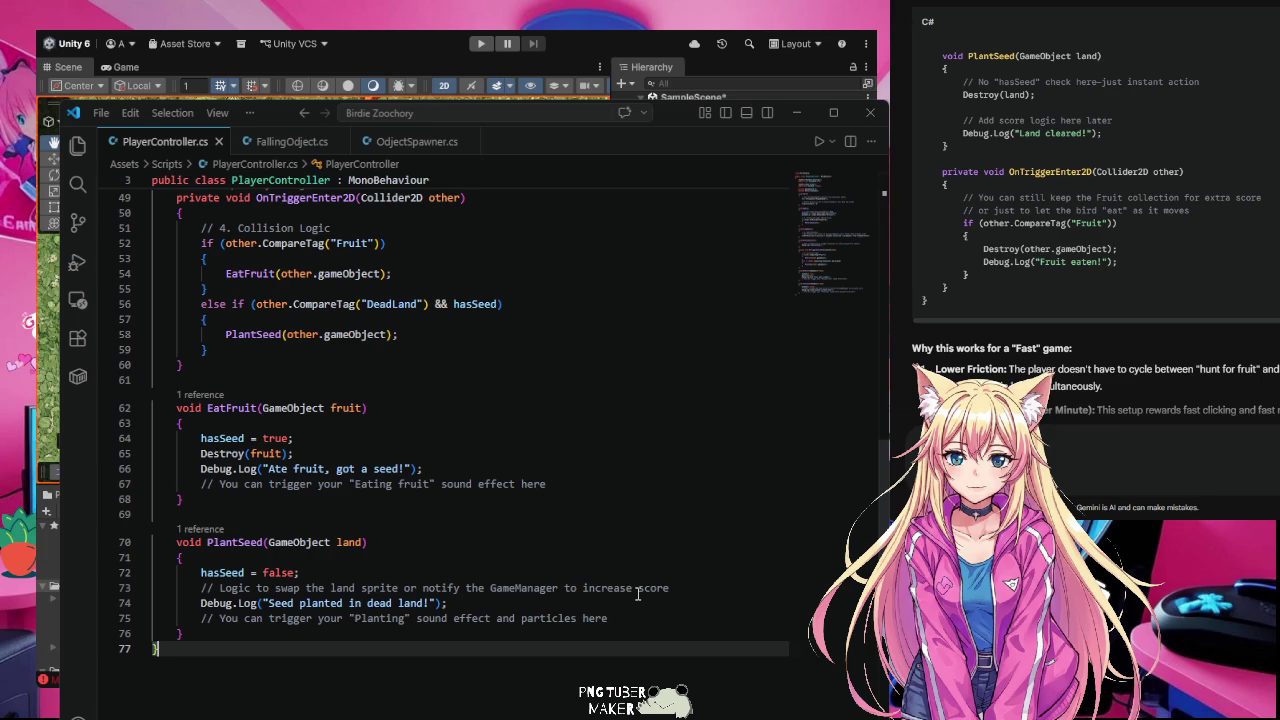
pyautogui.scroll(5, 563, 563)
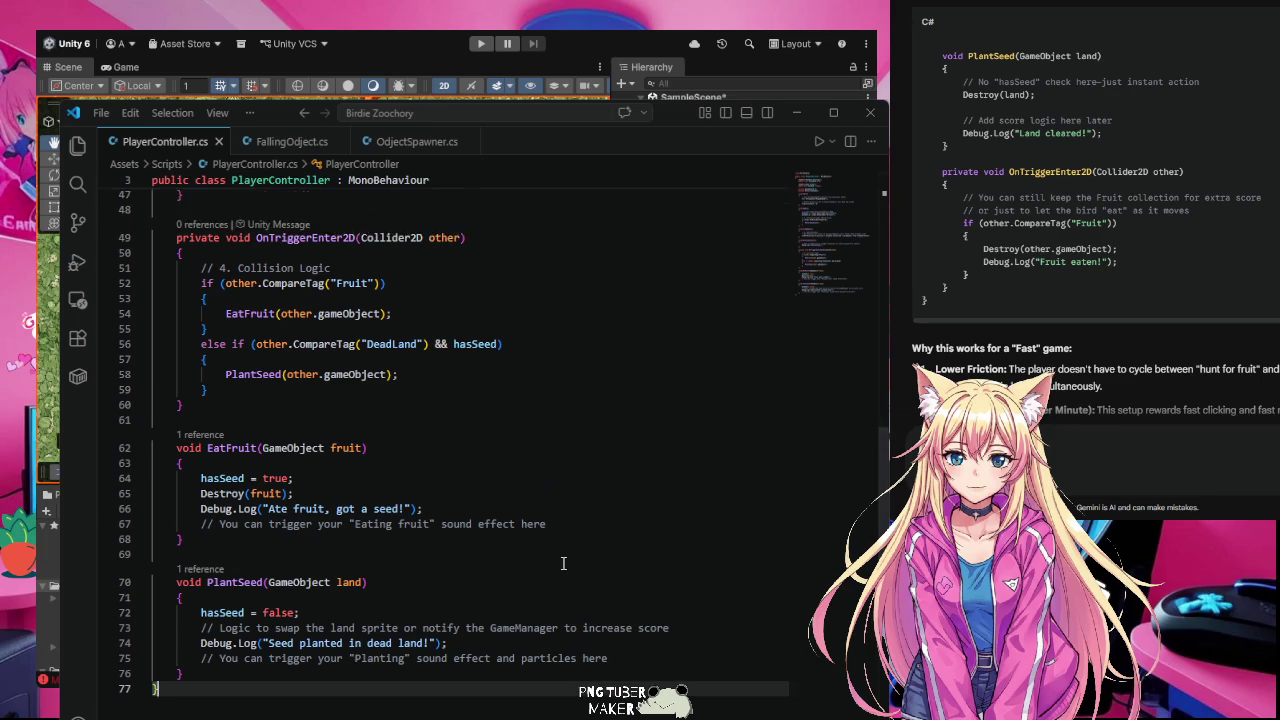
pyautogui.scroll(4, 563, 563)
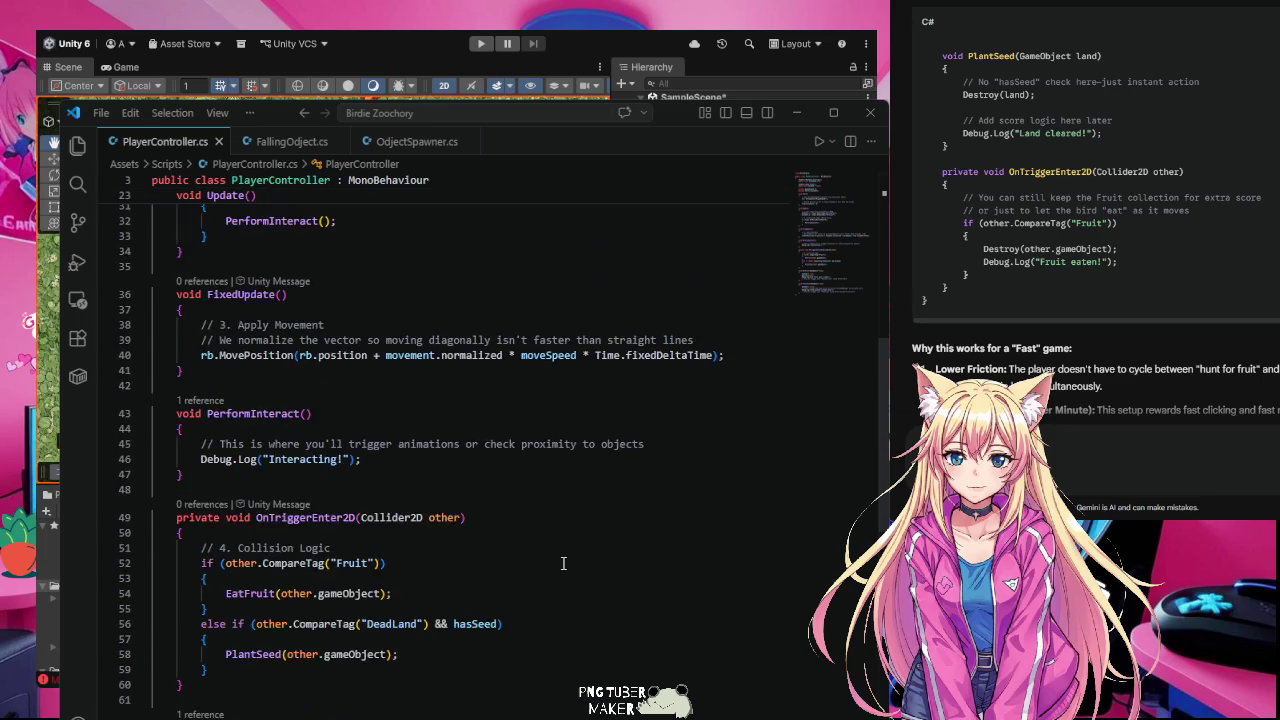
pyautogui.scroll(2, 1096, 250)
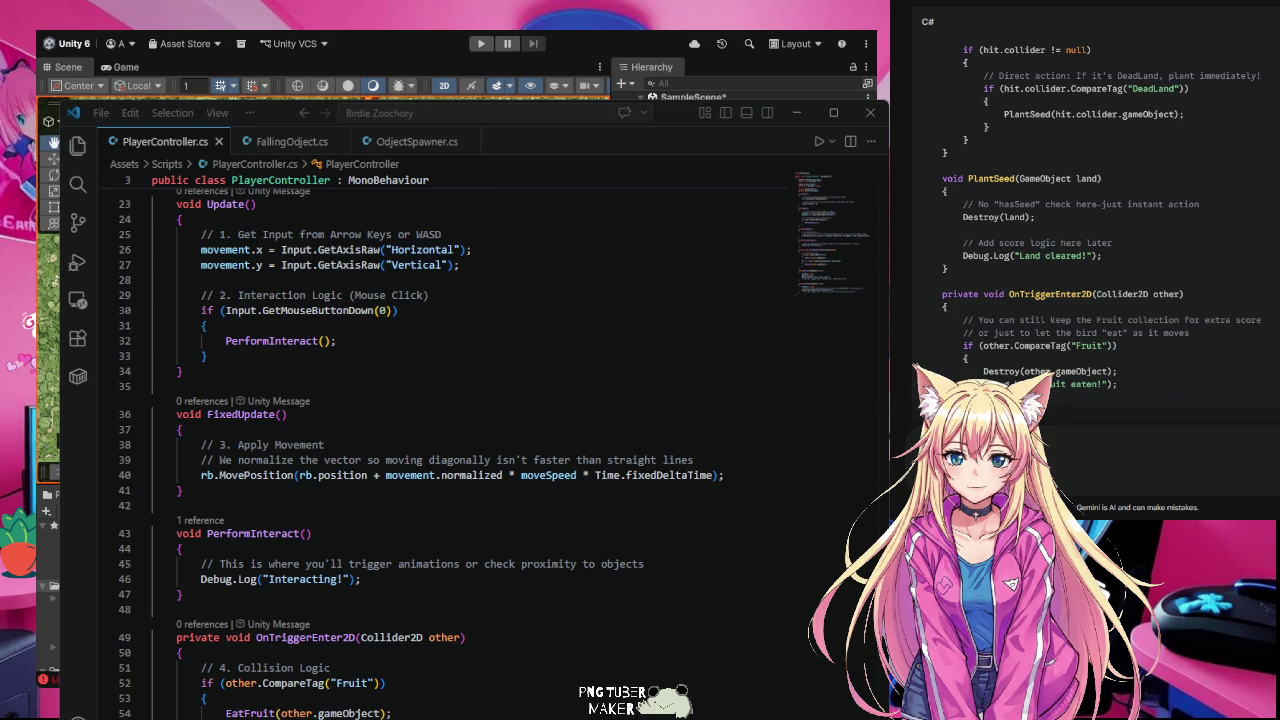
pyautogui.click(537, 384)
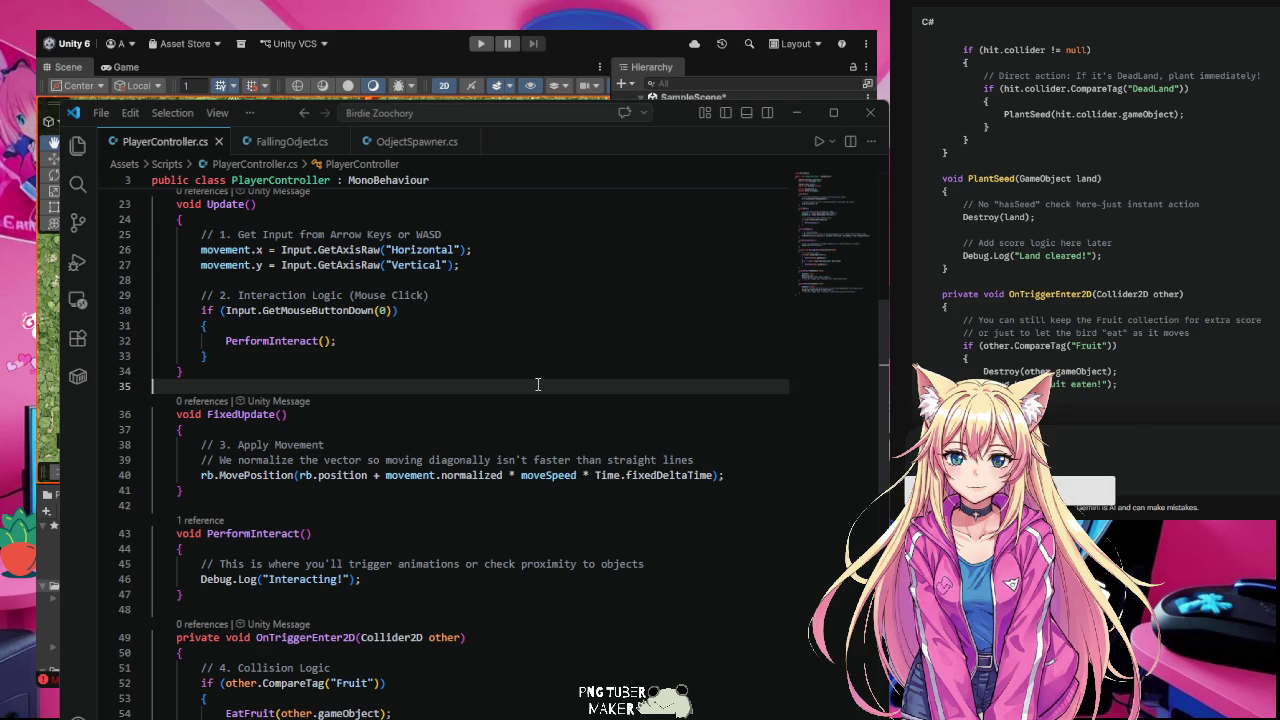
# Step: Replace PlayerController.cs with Gemini's dead-land-clearing version, save it, and run the game in Unity
pyautogui.hotkey('ctrl', 'a')
pyautogui.hotkey('ctrl', 'v')
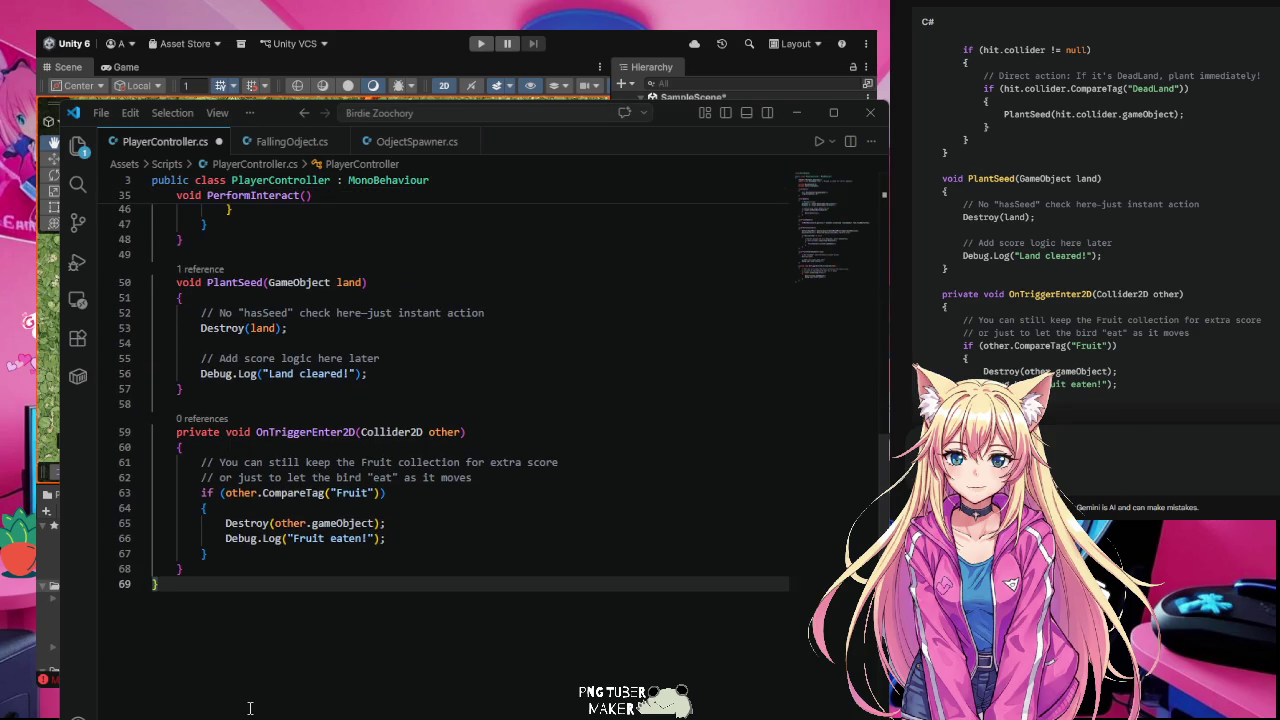
pyautogui.hotkey('ctrl', 's')
pyautogui.click(797, 112)
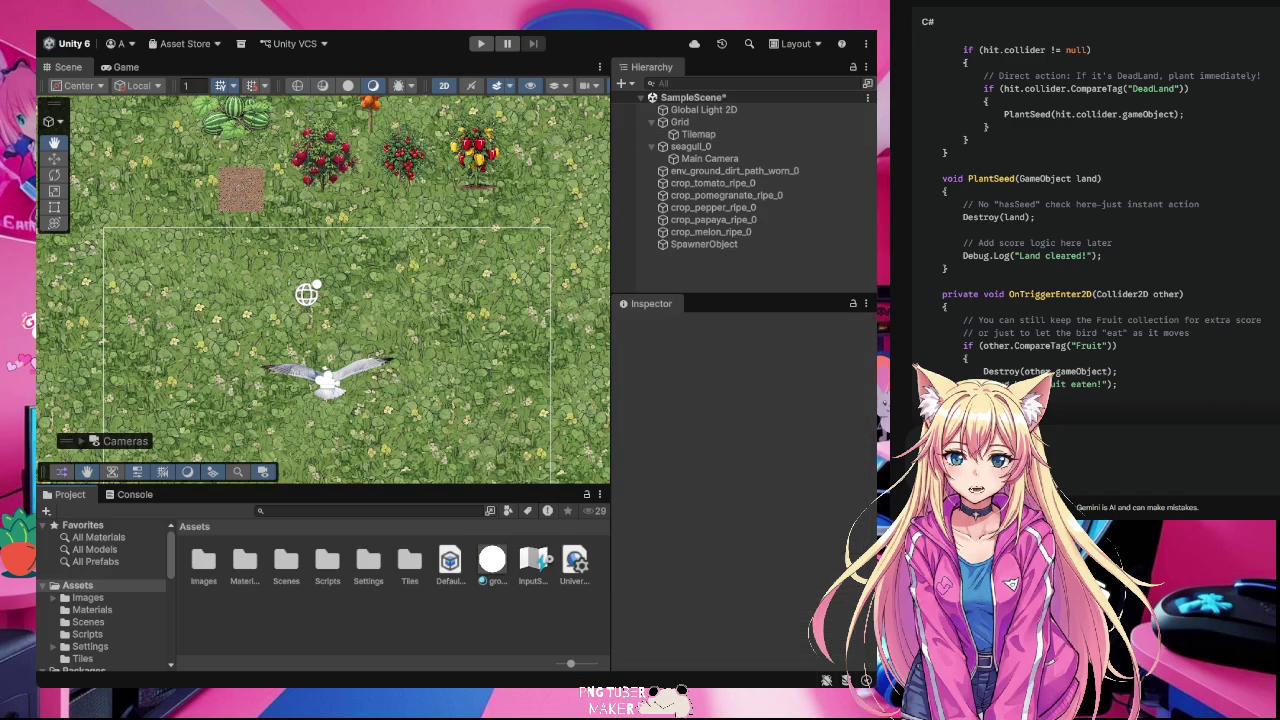
pyautogui.click(481, 44)
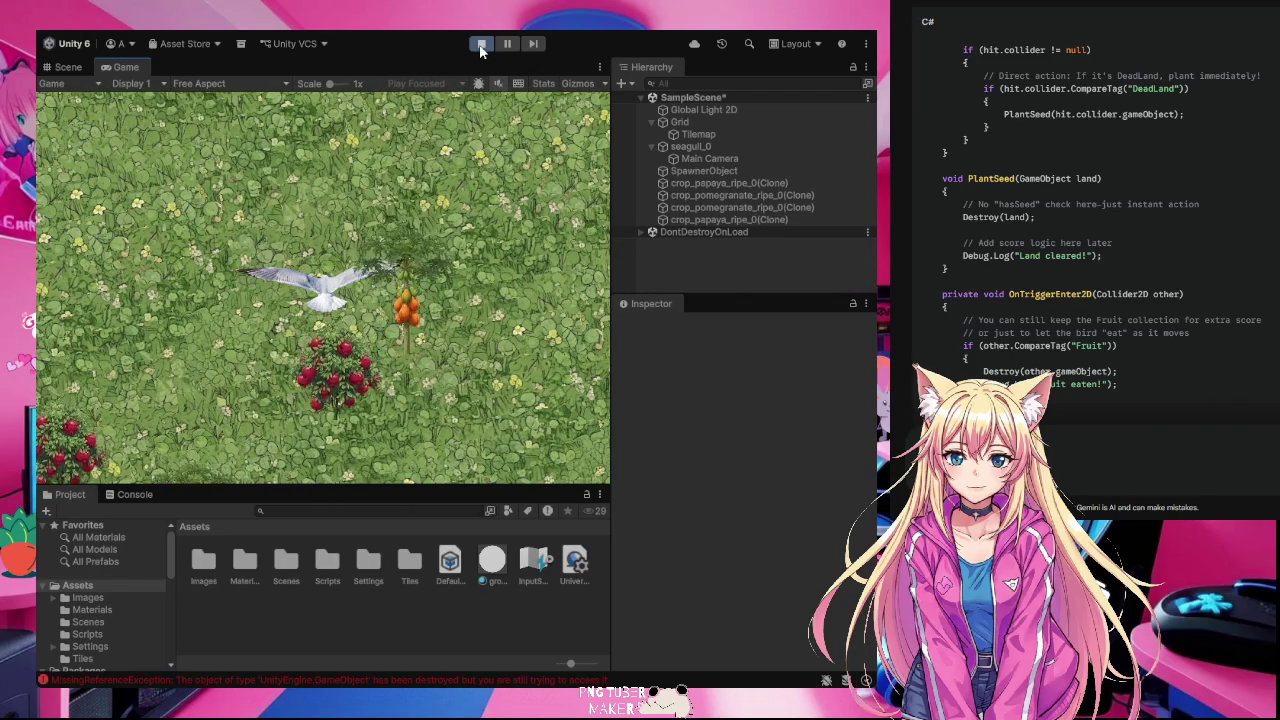
# Step: Stop the test run, pan the Scene view left, and select crop_pepper_ripe_0
pyautogui.hotkey('ctrl', 'p')
pyautogui.moveTo(420, 148)
pyautogui.mouseDown()
pyautogui.moveTo(410, 260)
pyautogui.moveTo(385, 293)
pyautogui.moveTo(360, 290)
pyautogui.mouseUp()
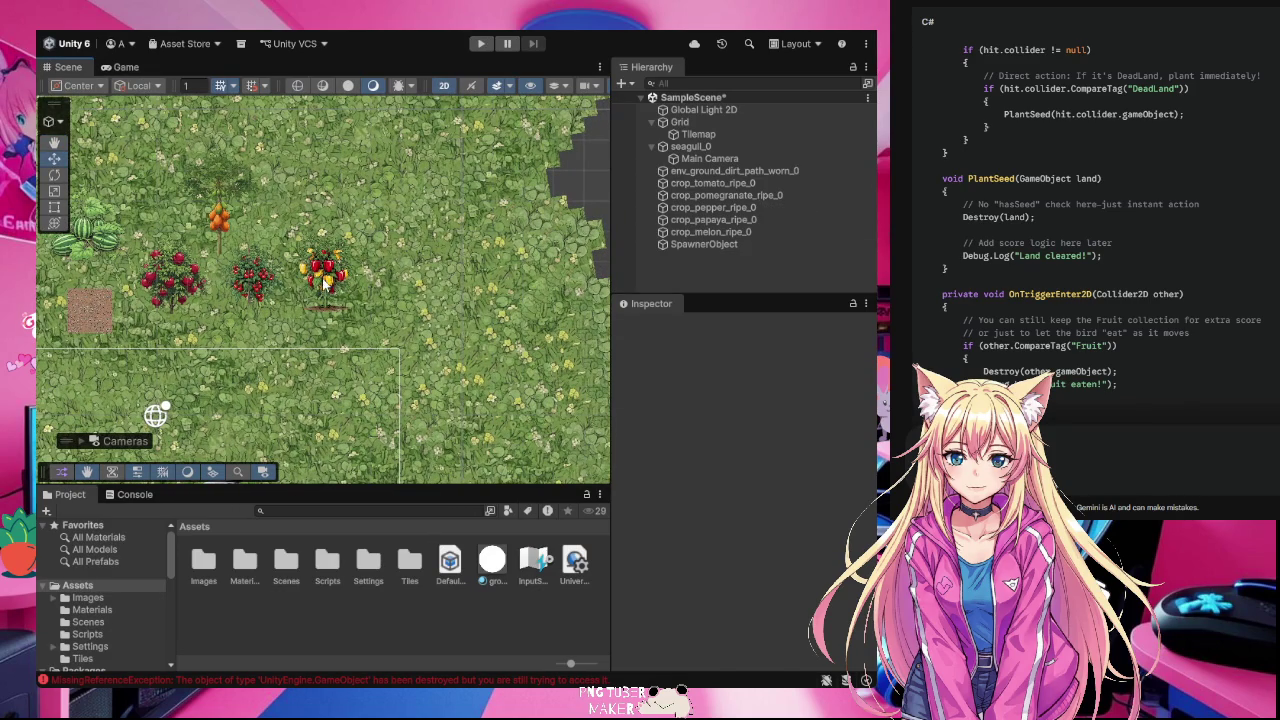
pyautogui.click(325, 282)
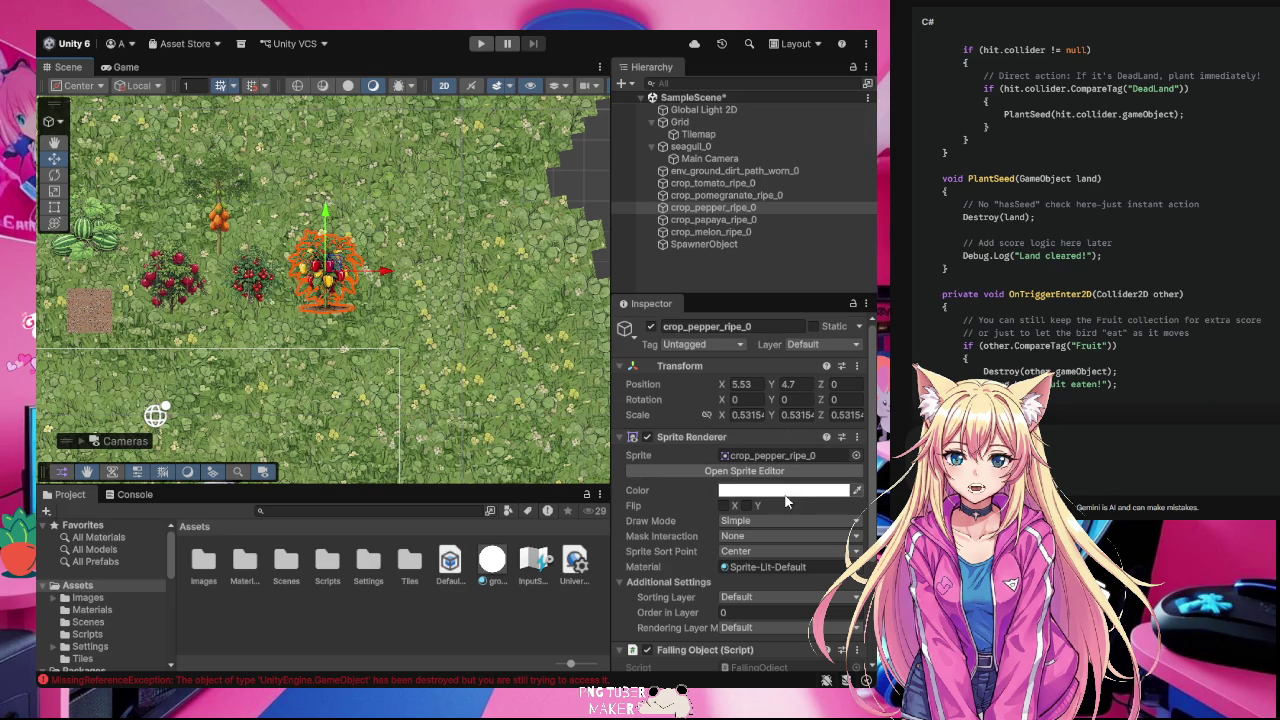
# Step: Scroll through crop_pepper_ripe_0's Inspector components, including its Falling Object script settings
pyautogui.scroll(-3, 784, 493)
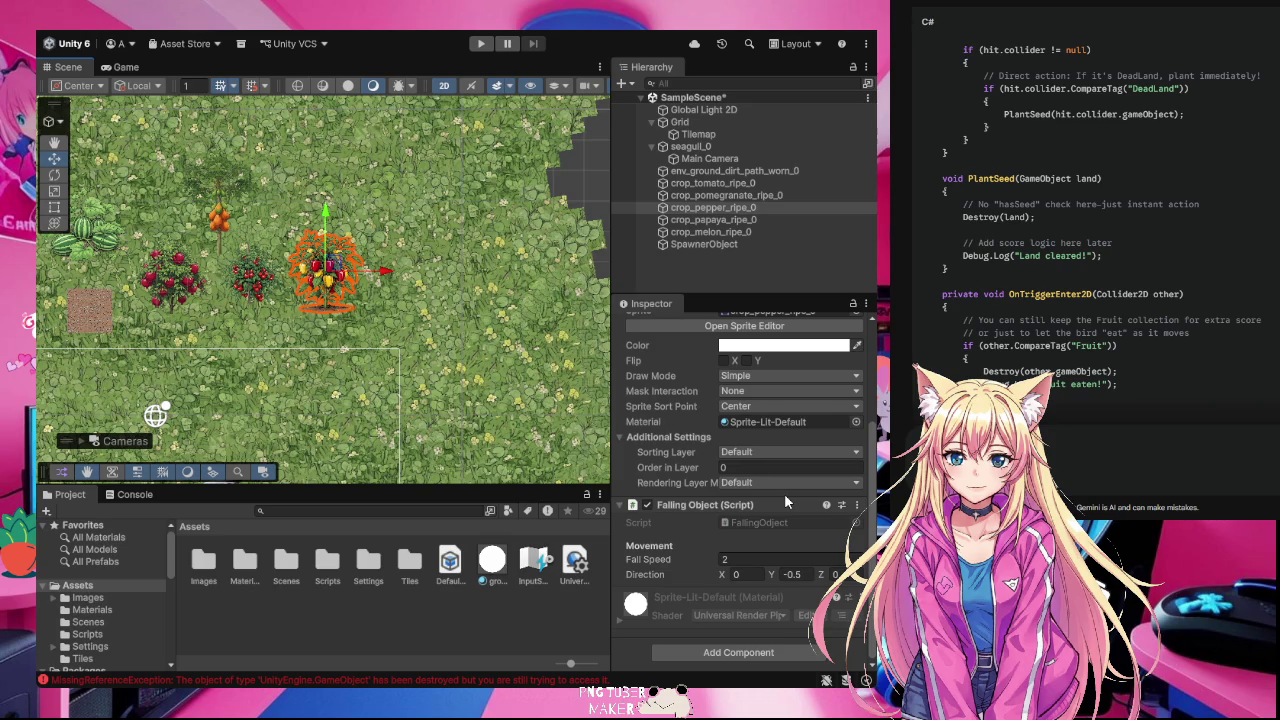
pyautogui.scroll(2, 786, 501)
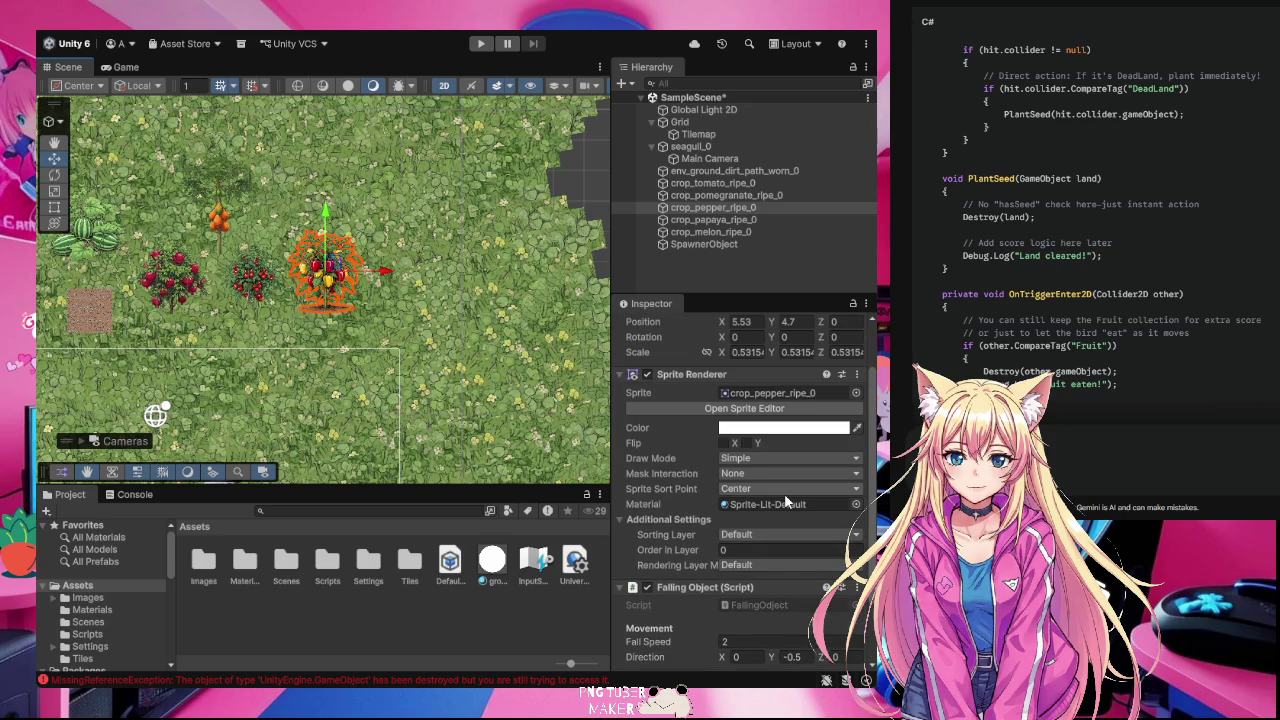
pyautogui.scroll(-2, 786, 501)
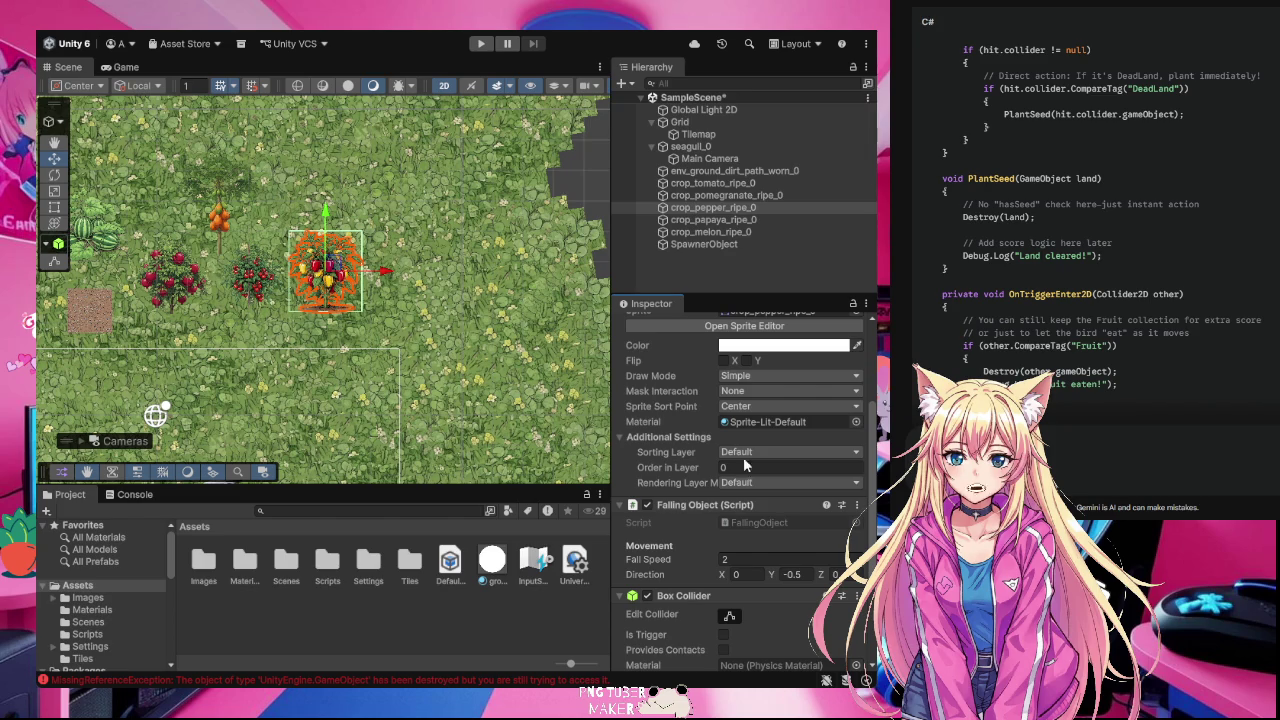
# Step: Undo the pepper's Box Collider, then select the ripe tomato to compare its collider
pyautogui.scroll(-5, 795, 608)
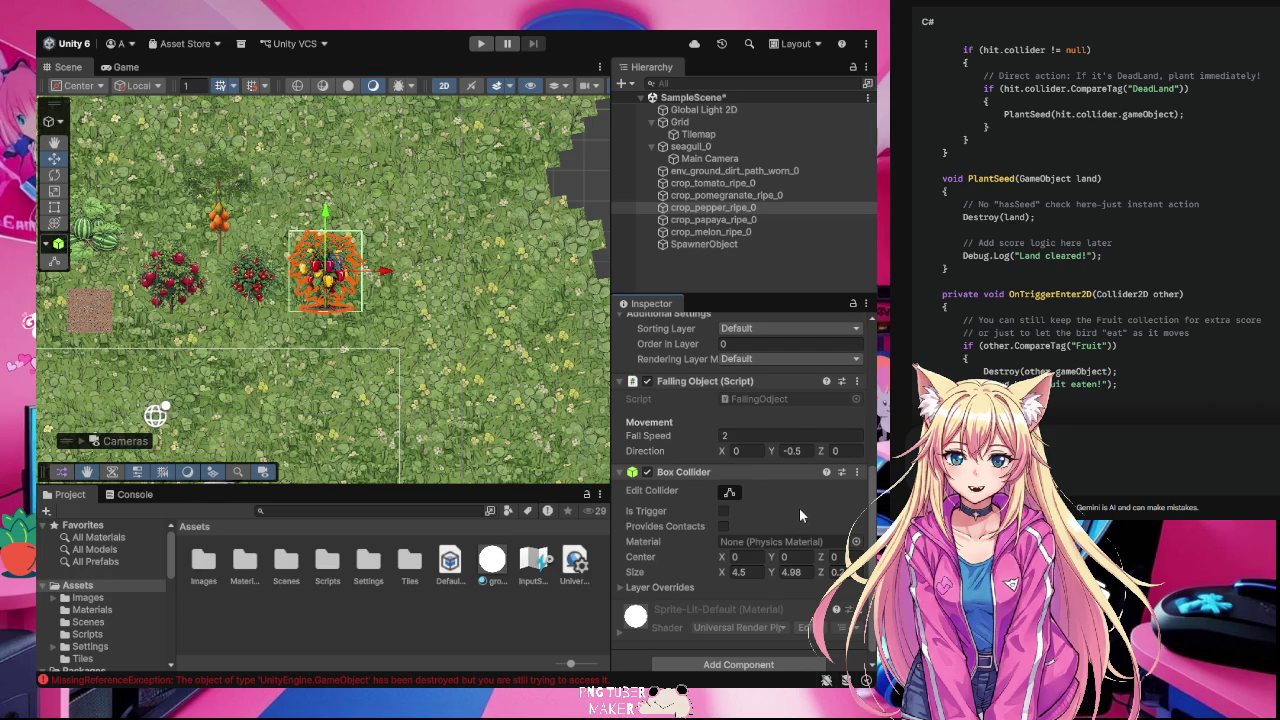
pyautogui.hotkey('ctrl', 'z')
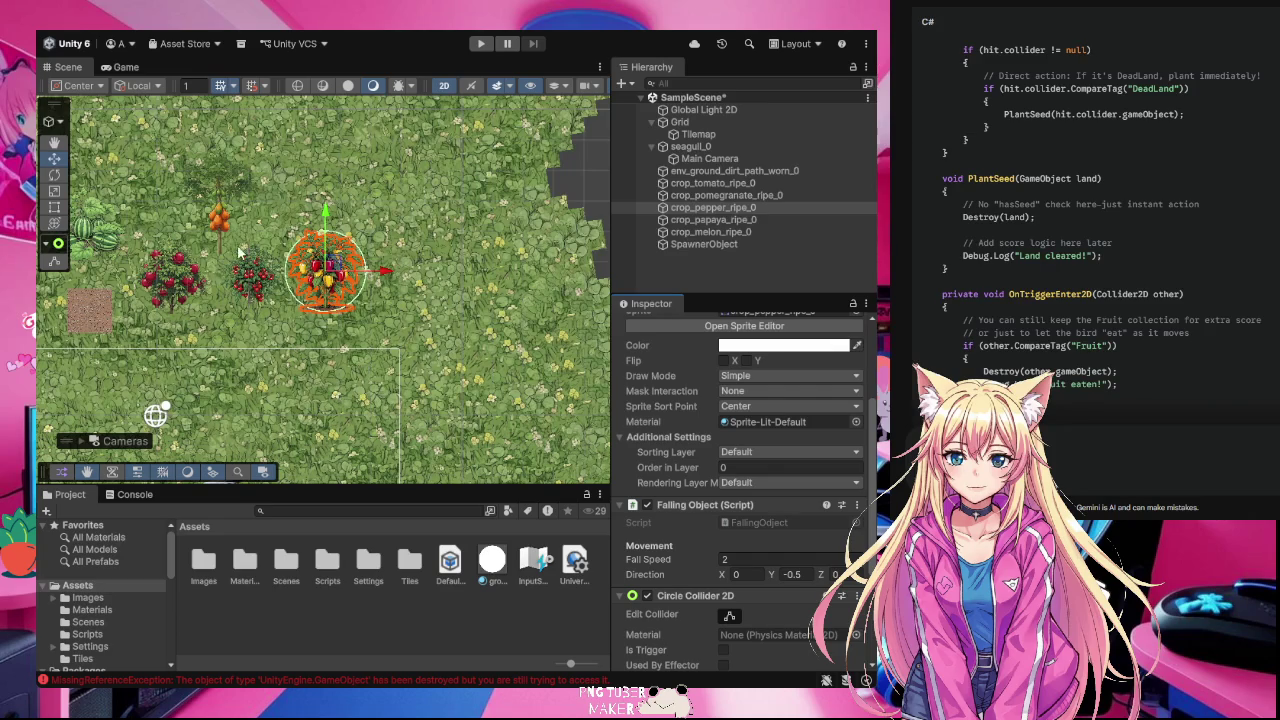
pyautogui.click(258, 288)
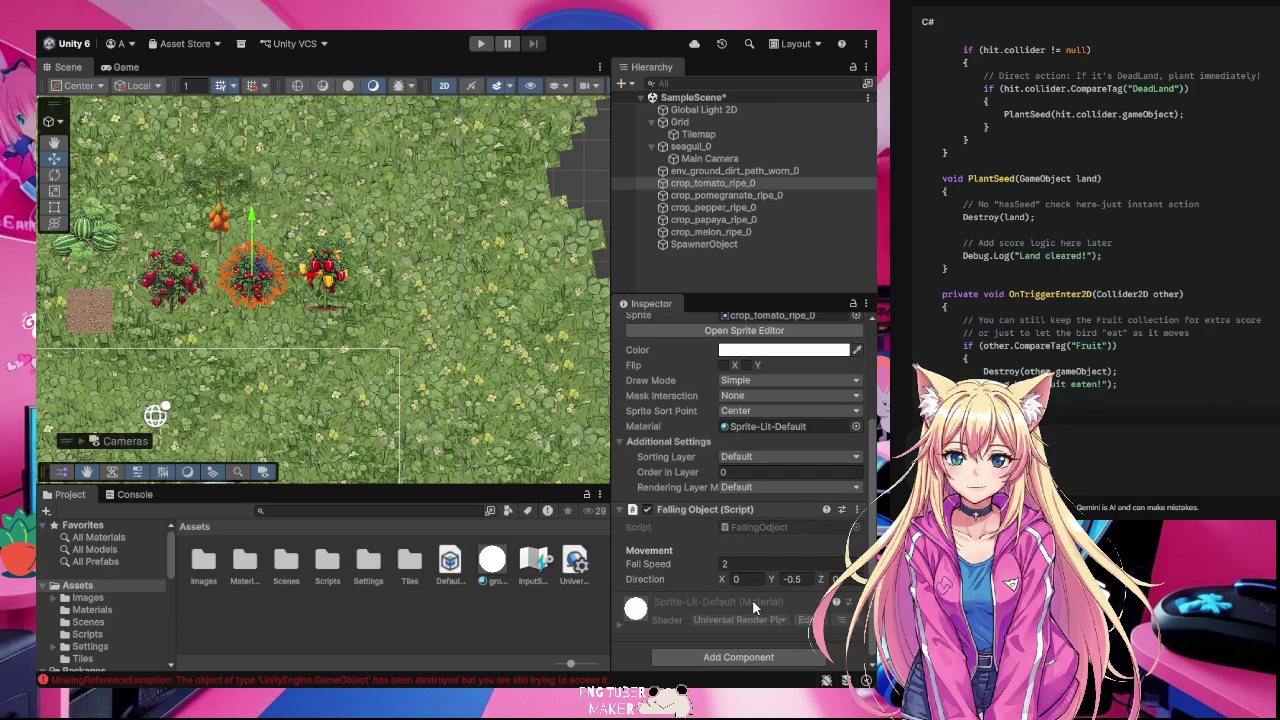
pyautogui.click(216, 205)
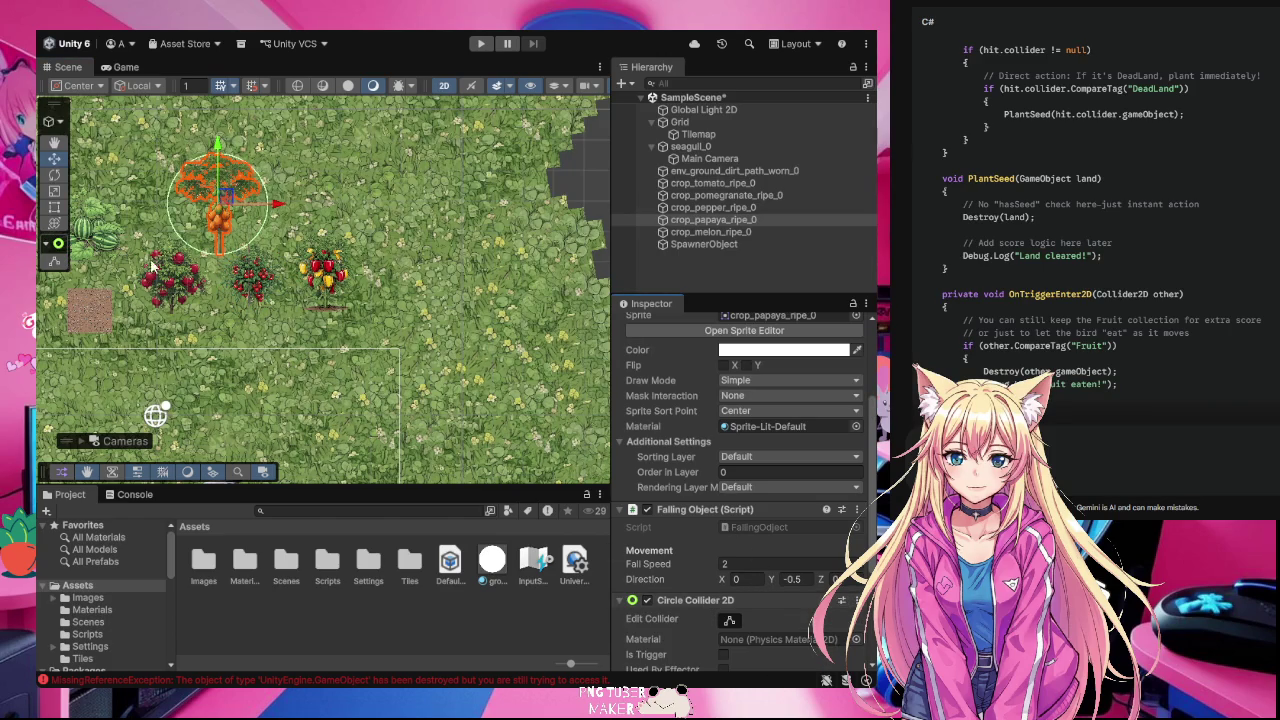
pyautogui.click(168, 290)
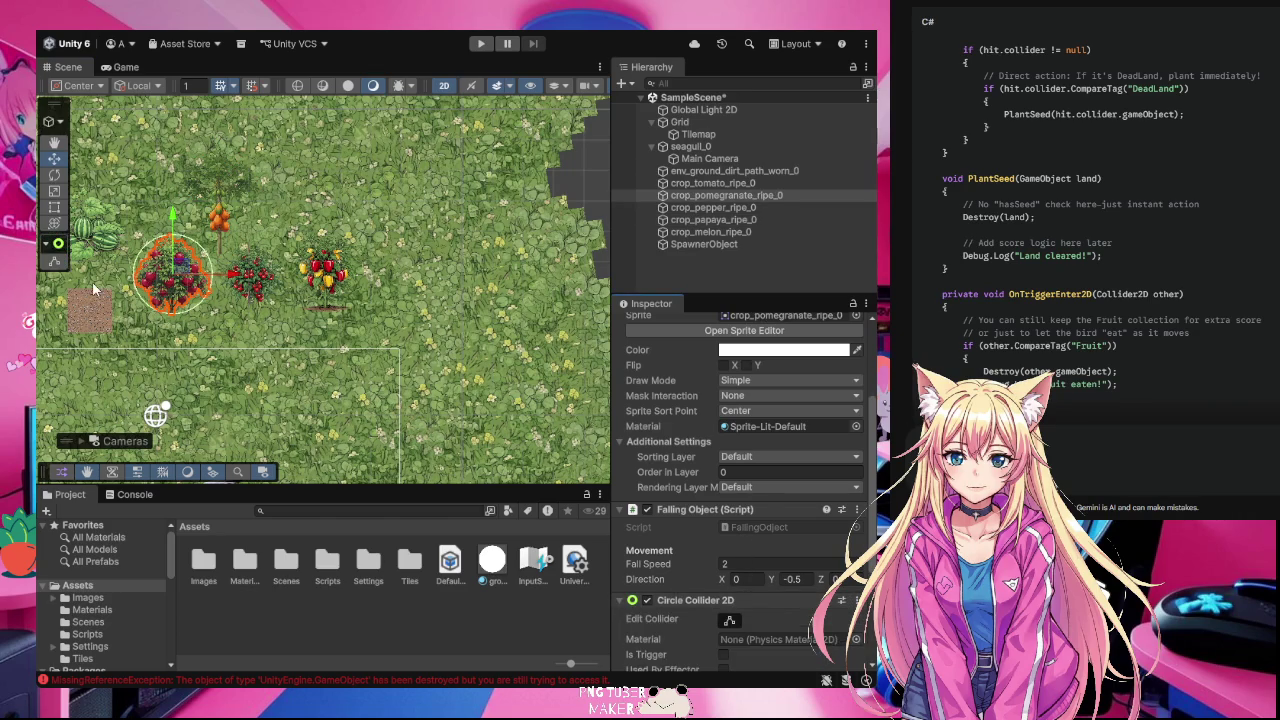
pyautogui.click(88, 228)
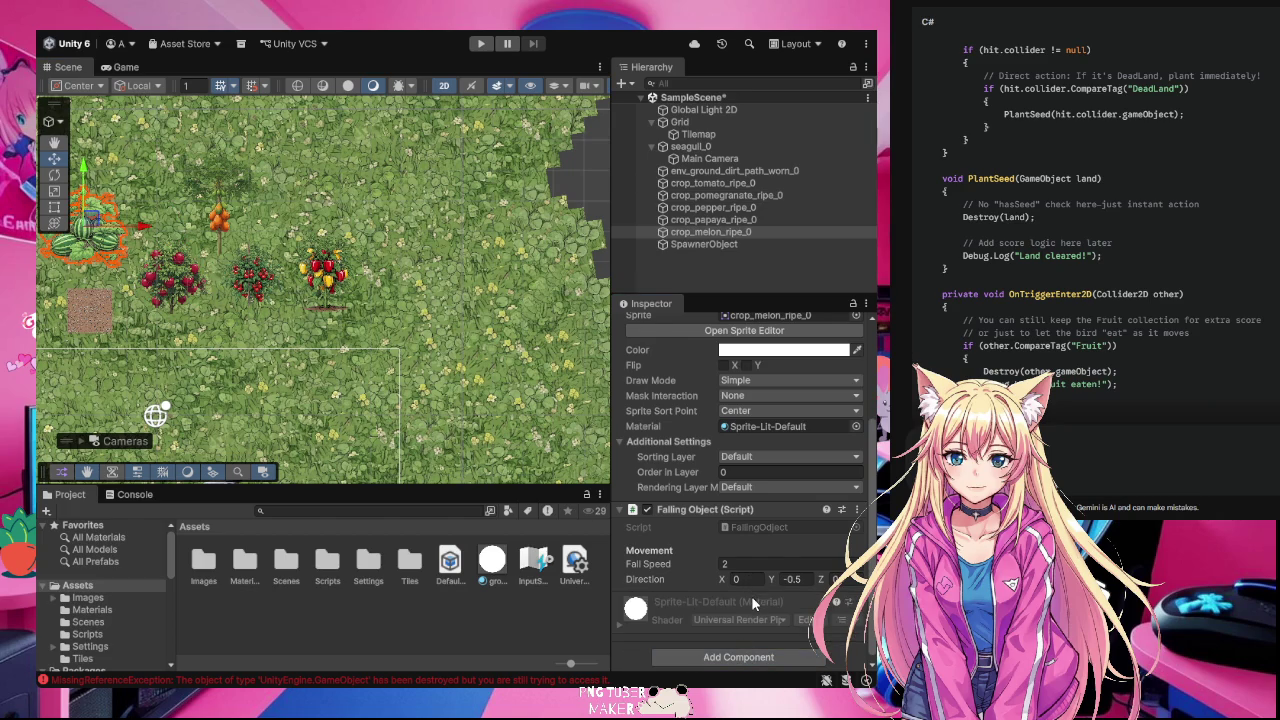
pyautogui.click(82, 311)
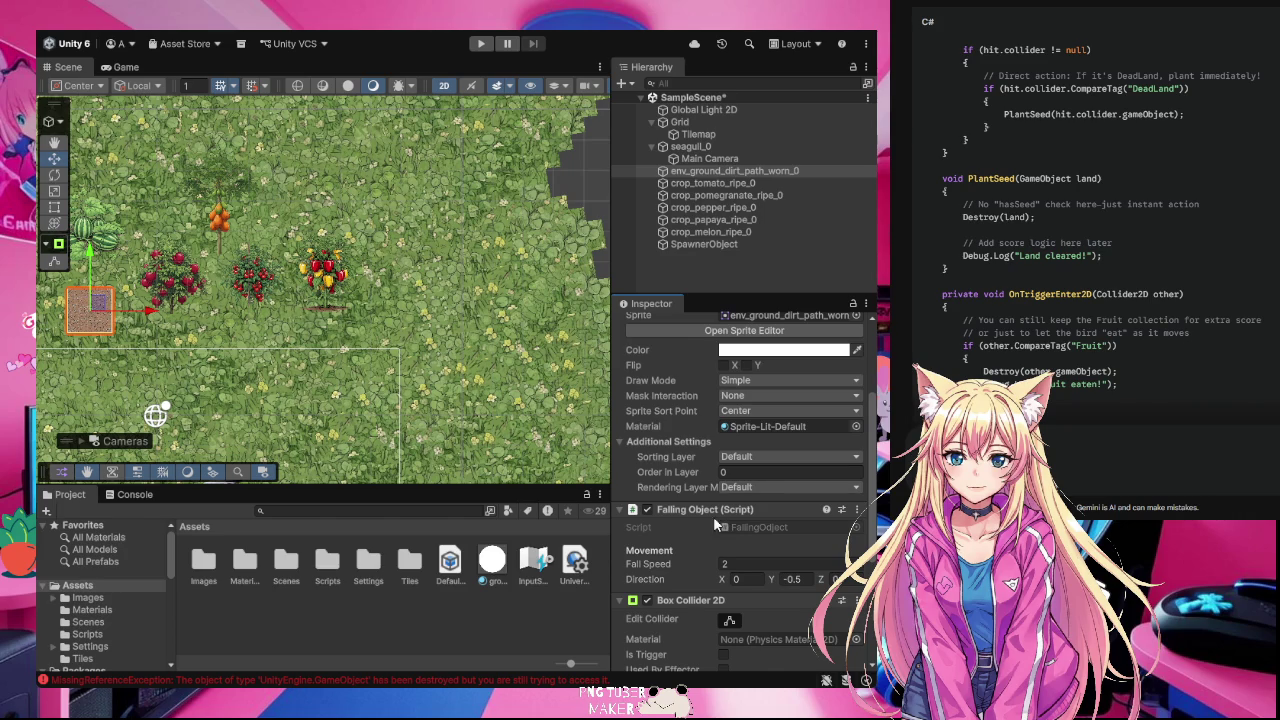
pyautogui.click(465, 318)
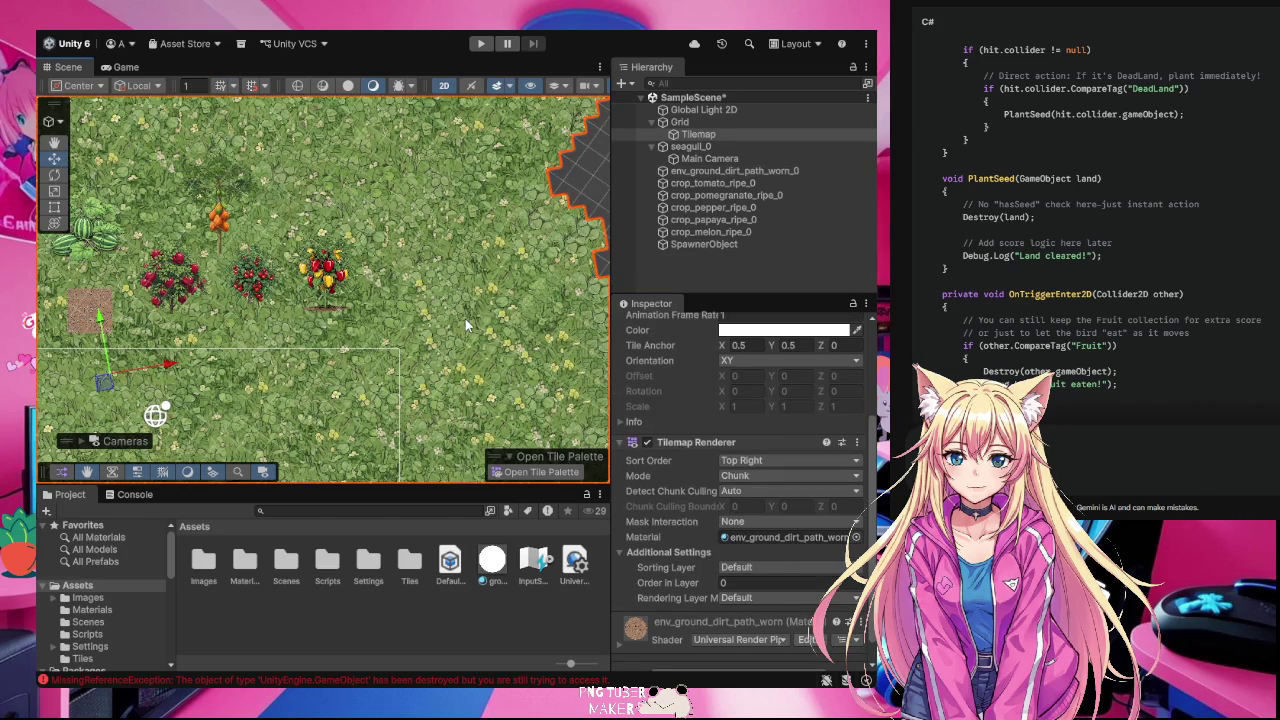
# Step: Save the scene, then fly the seagull around with WASD in Play mode before stopping
pyautogui.hotkey('ctrl', 's')
pyautogui.click(481, 44)
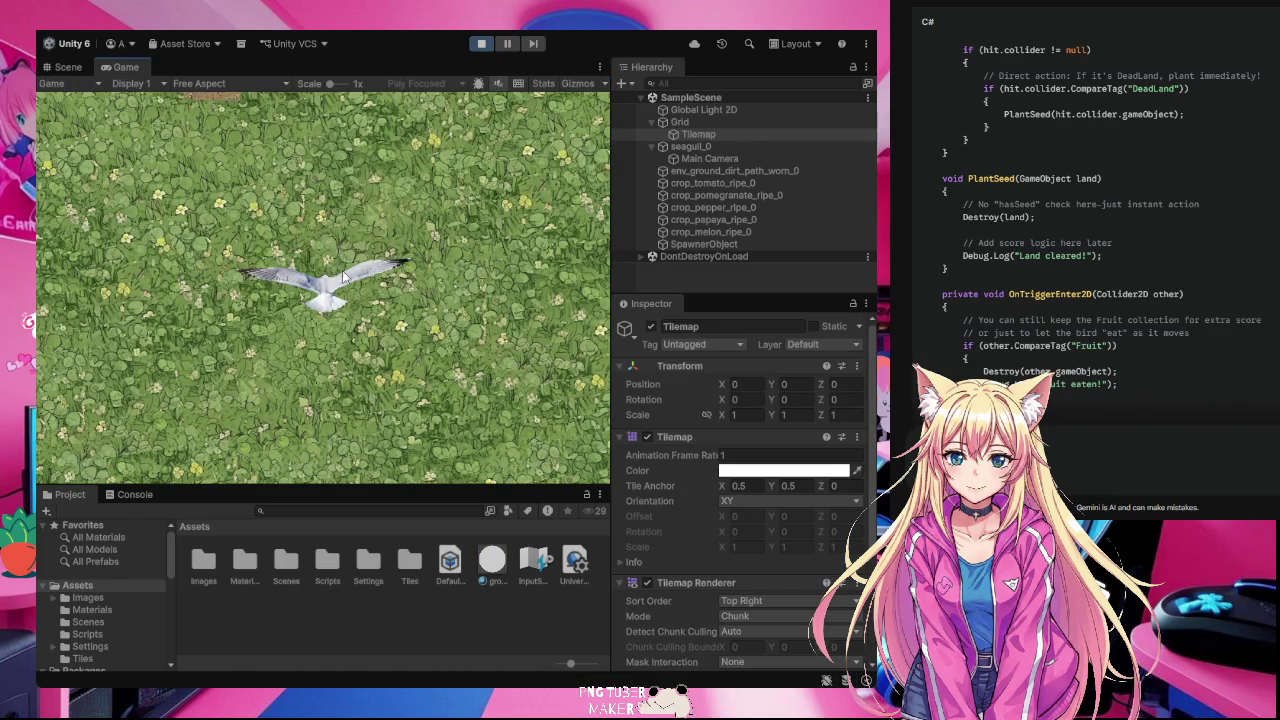
pyautogui.hotkey('w', 'd')
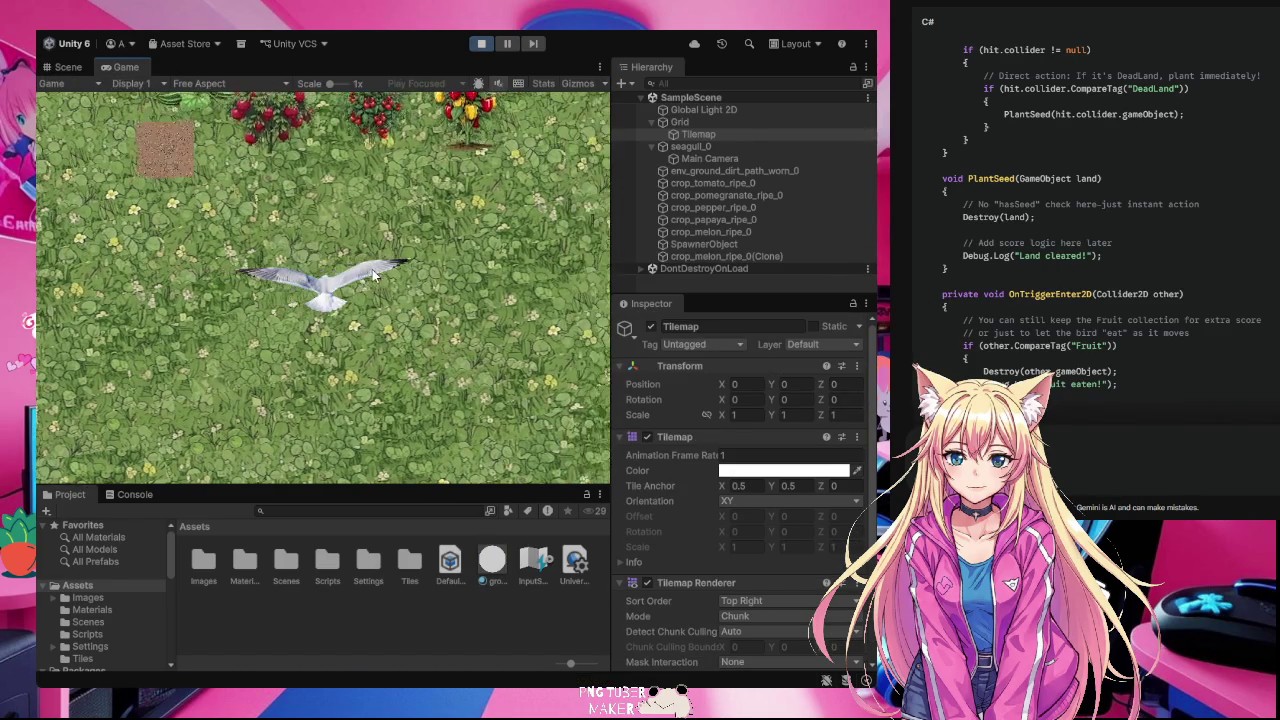
pyautogui.hotkey('w', 'a')
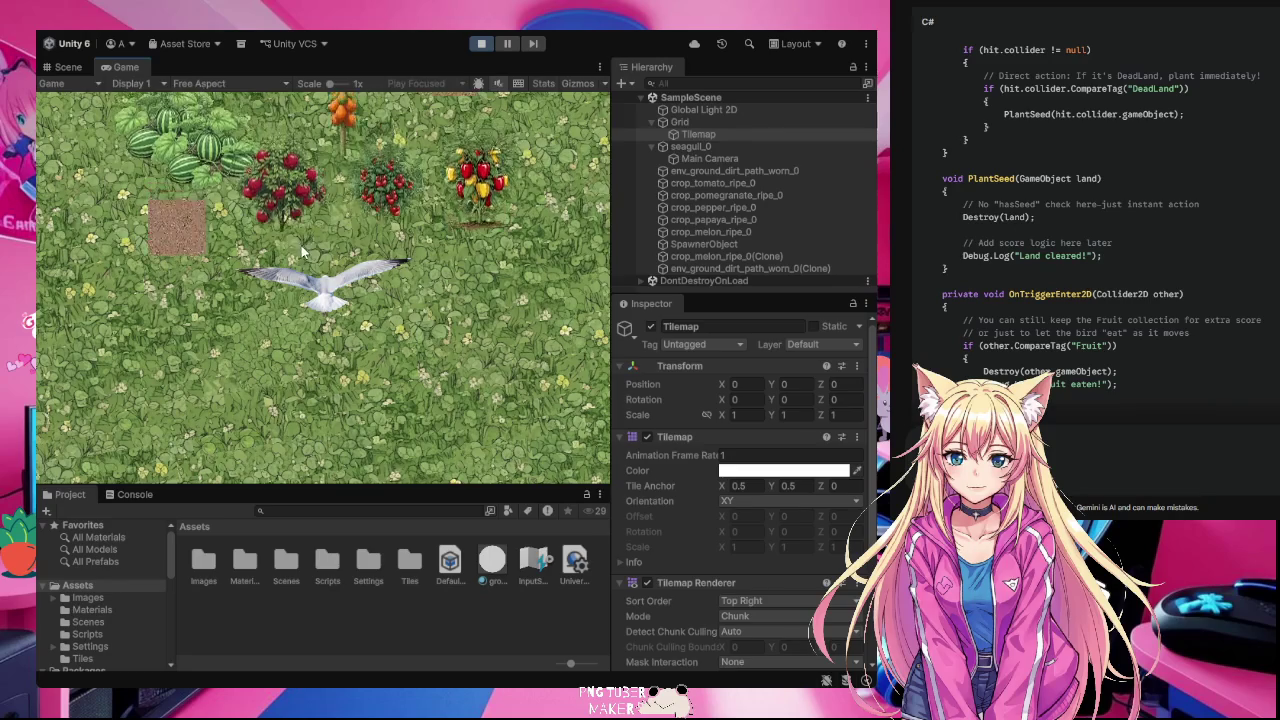
pyautogui.hotkey('w', 'a')
pyautogui.press('w')
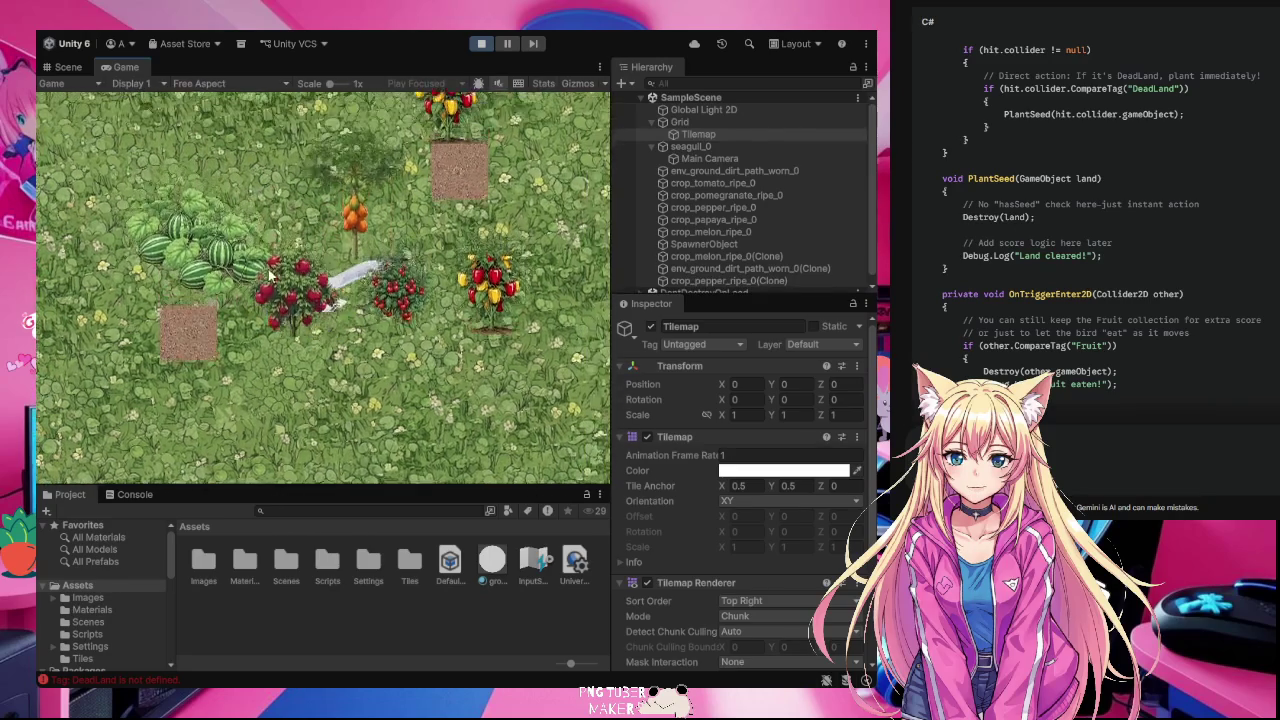
pyautogui.press('w')
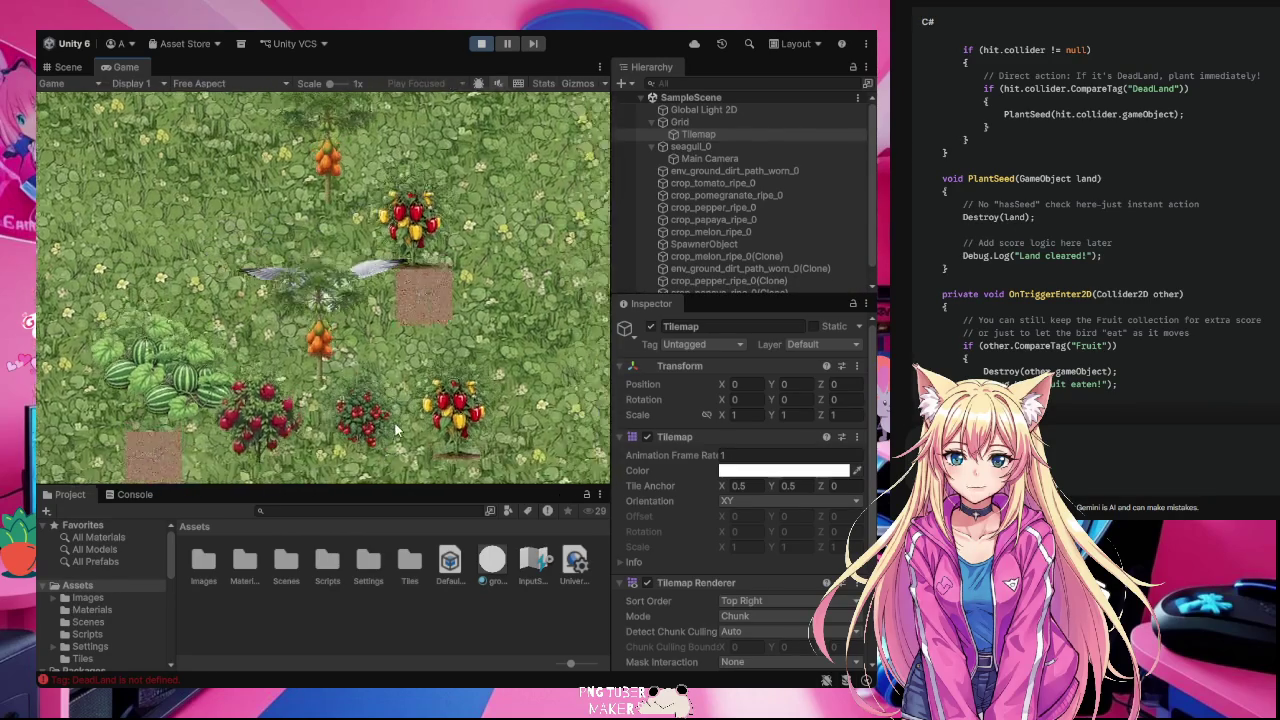
pyautogui.hotkey('w', 'a')
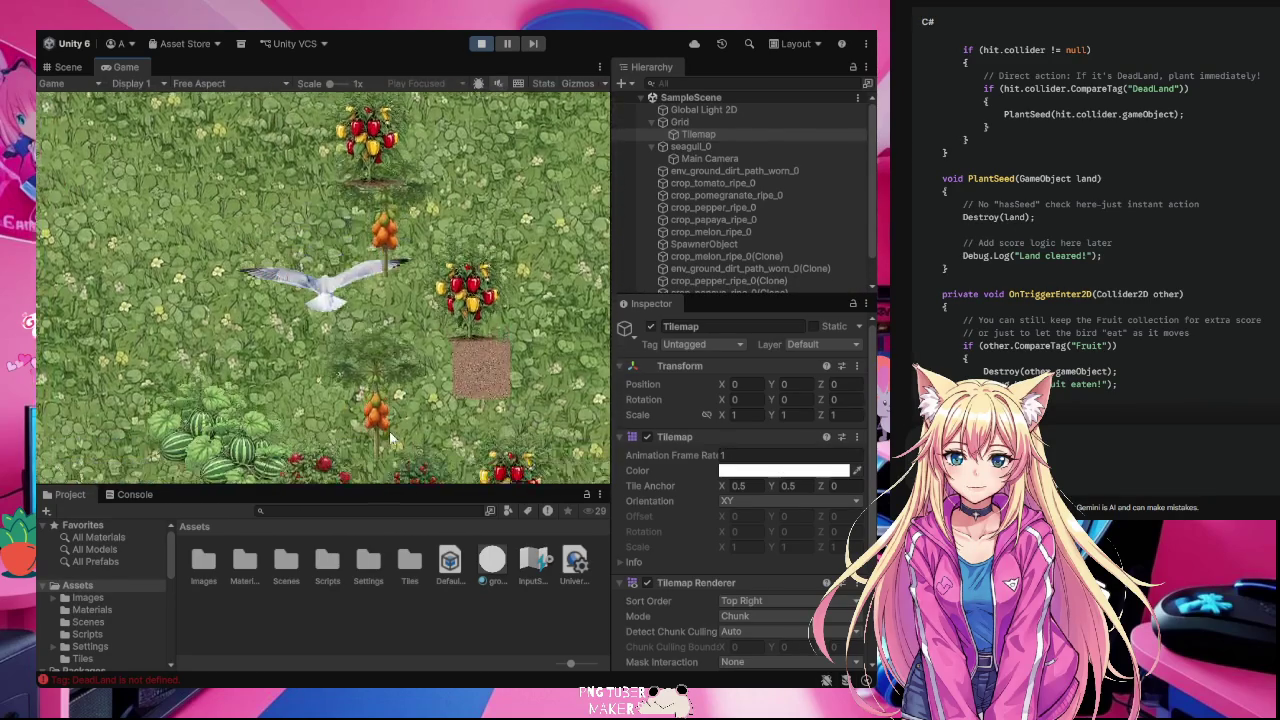
pyautogui.hotkey('s', 'a')
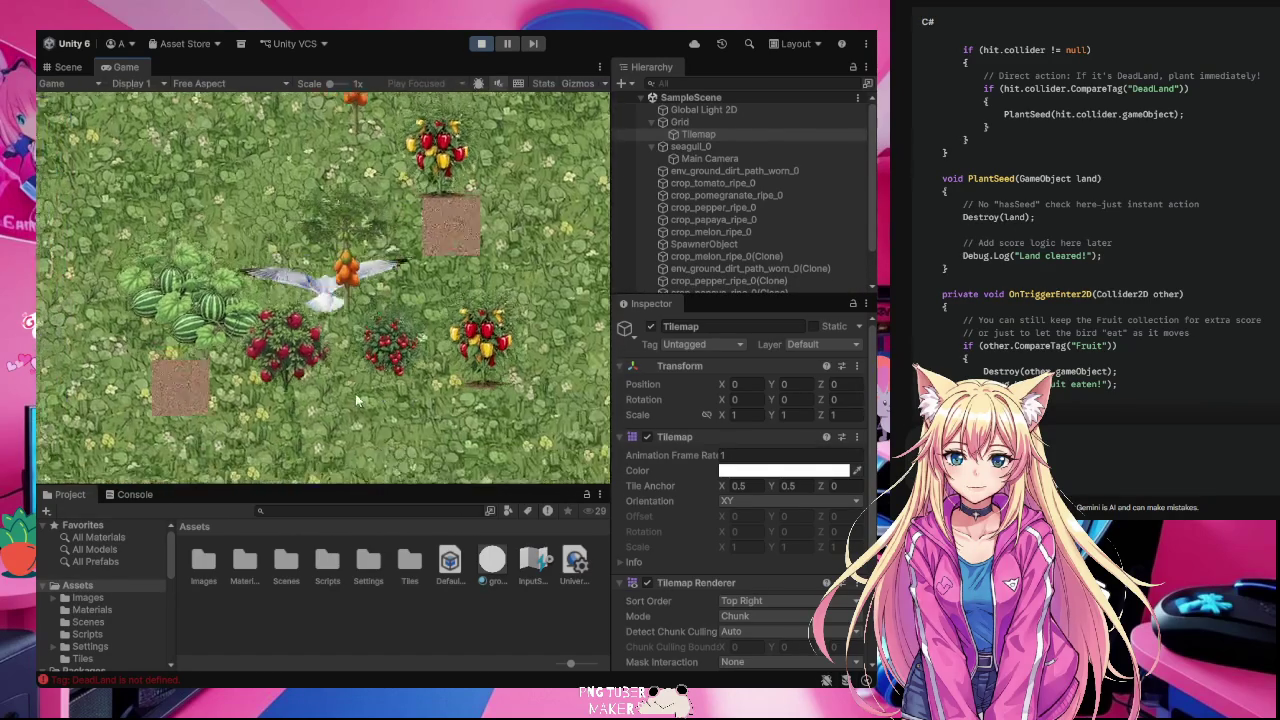
pyautogui.hotkey('s', 'a')
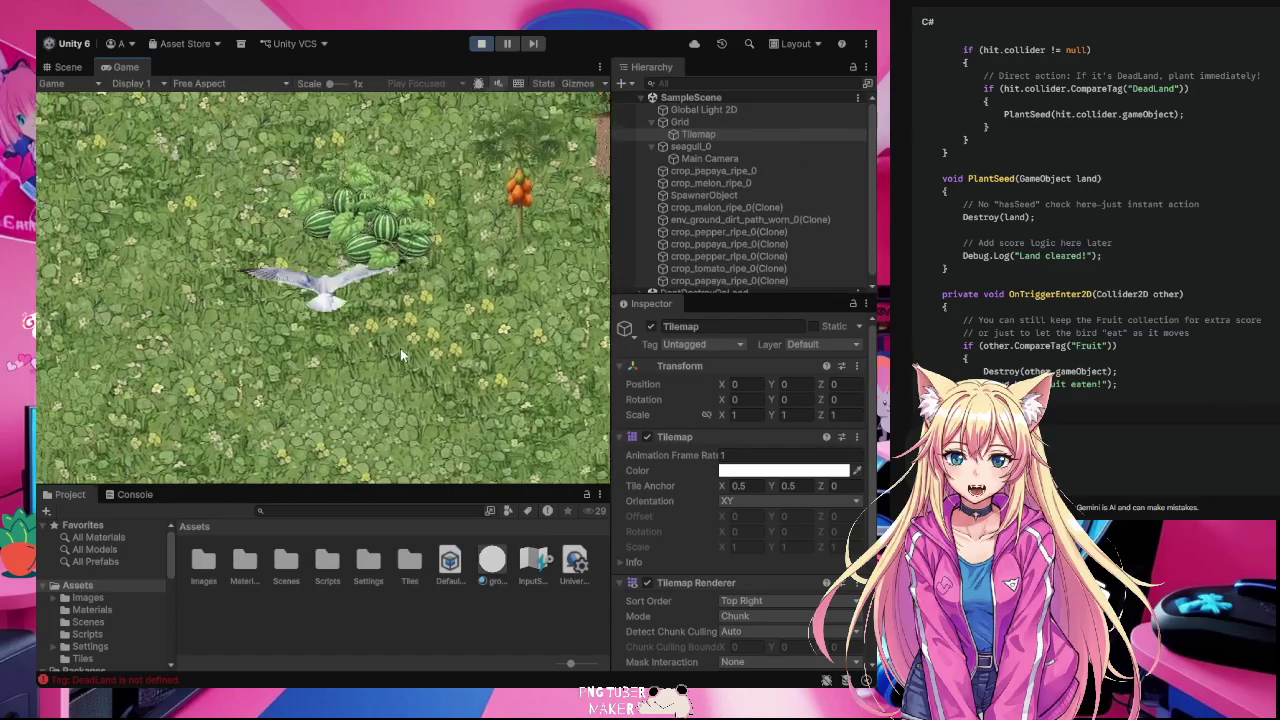
pyautogui.hotkey('w', 'd')
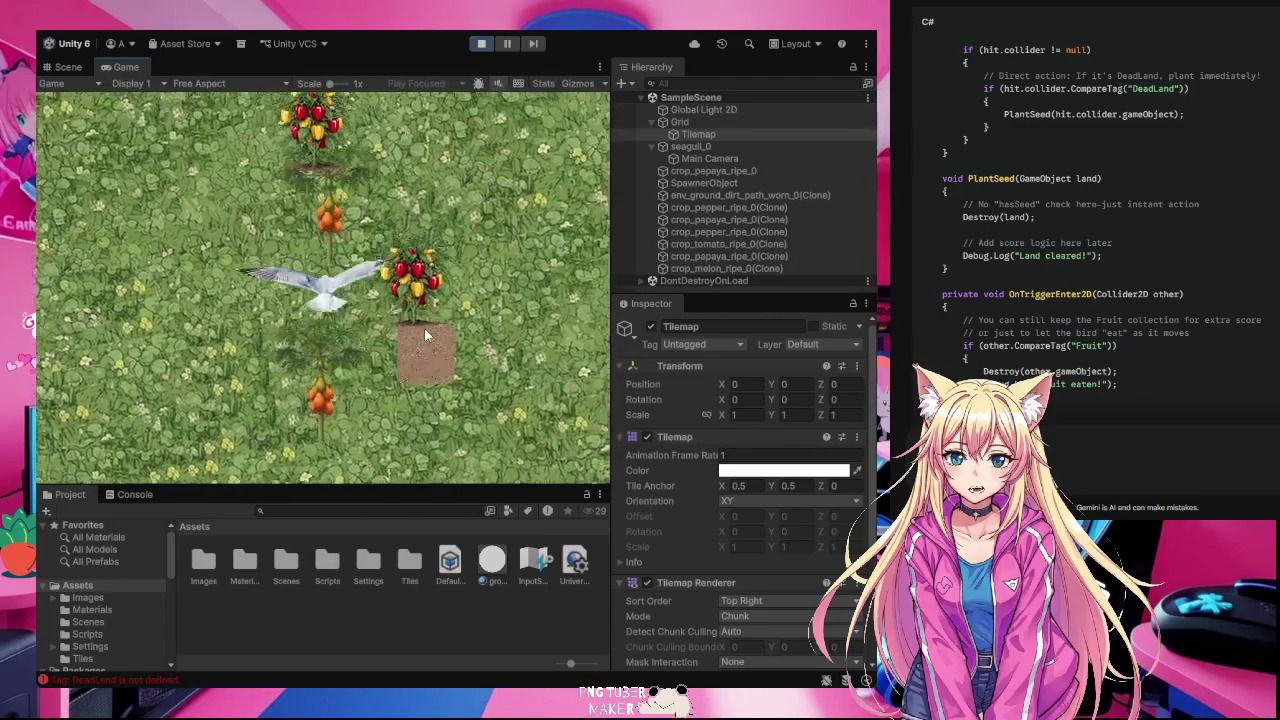
pyautogui.press('w')
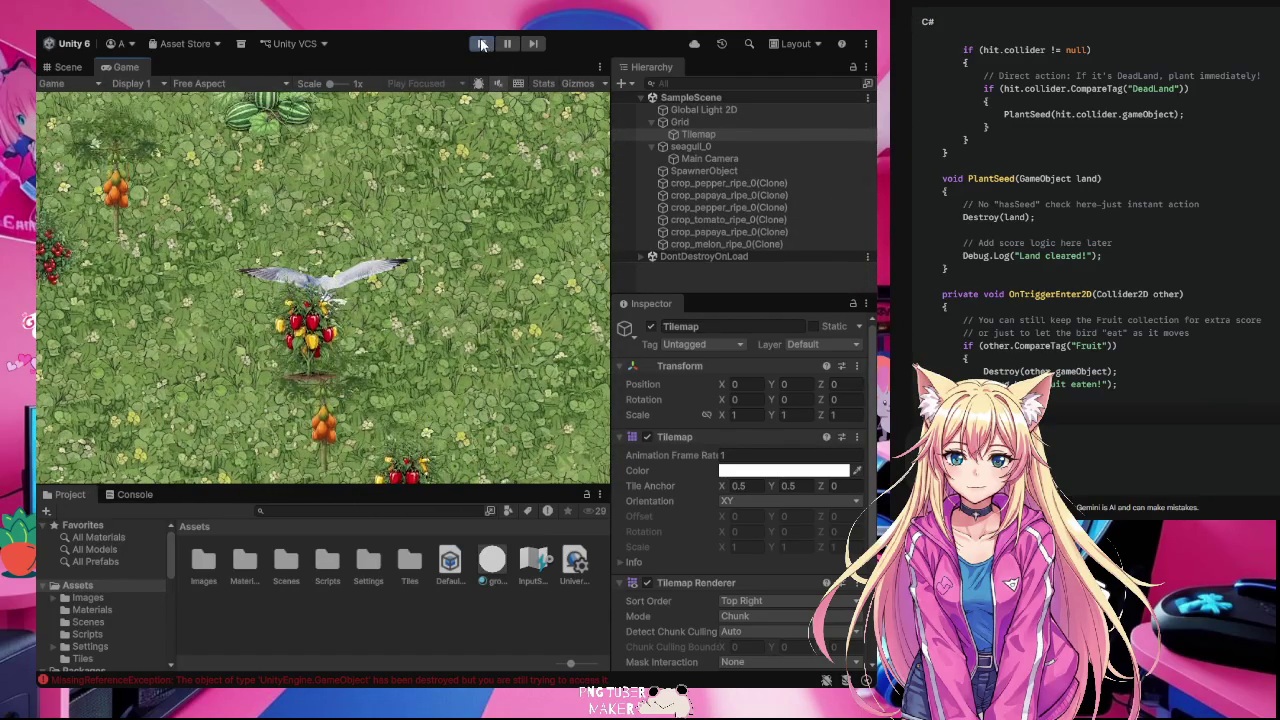
pyautogui.click(481, 43)
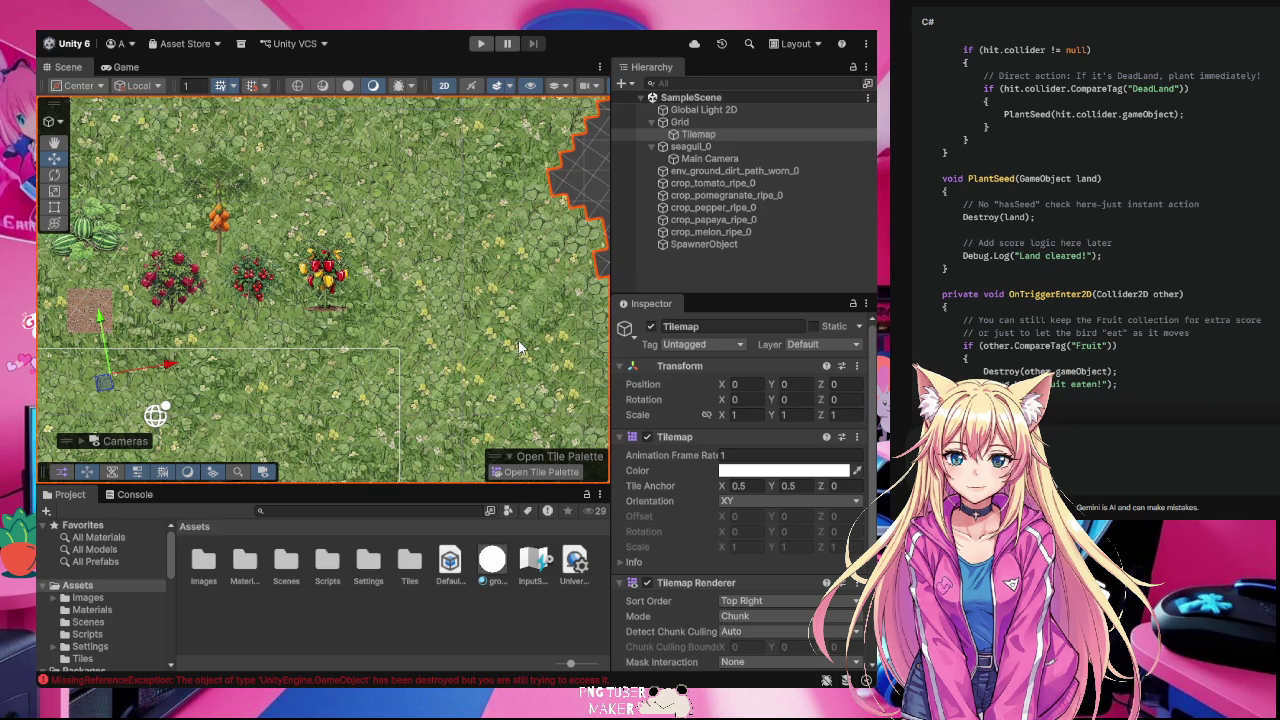
# Step: Frame seagull_0, zoom in, and pan with the Hand tool until the crops show above it
pyautogui.click(759, 146)
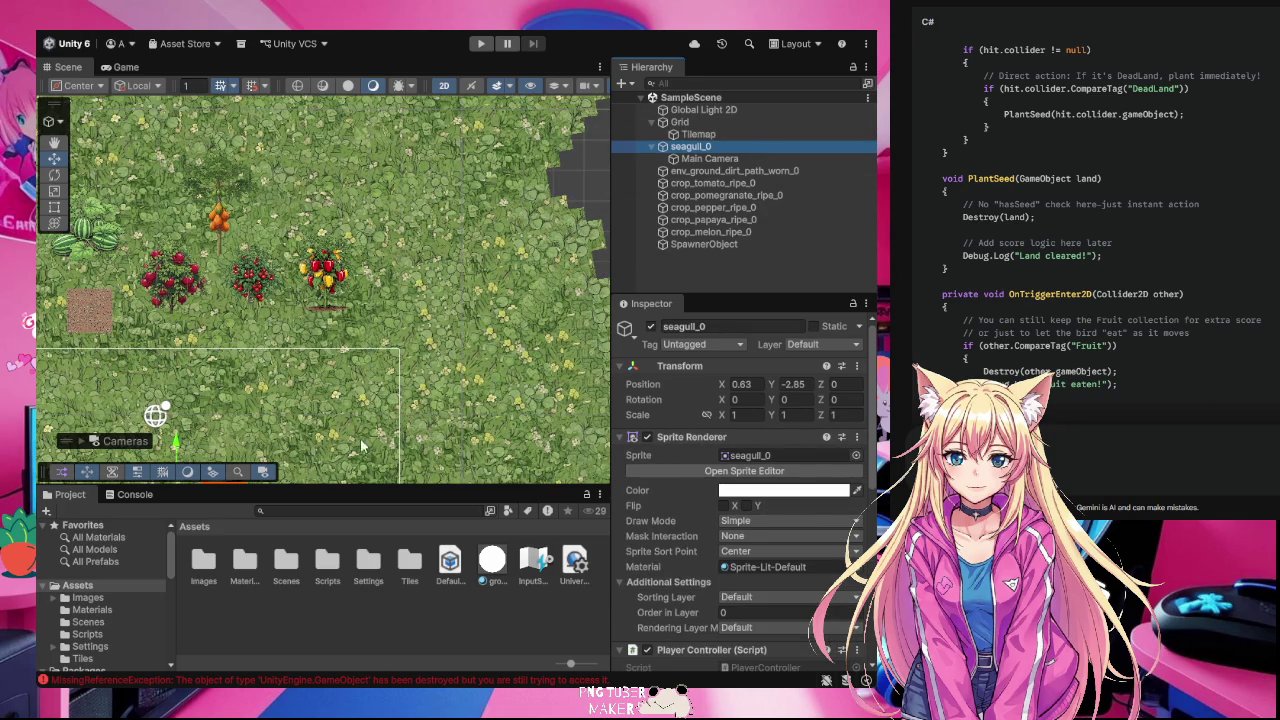
pyautogui.doubleClick(700, 146)
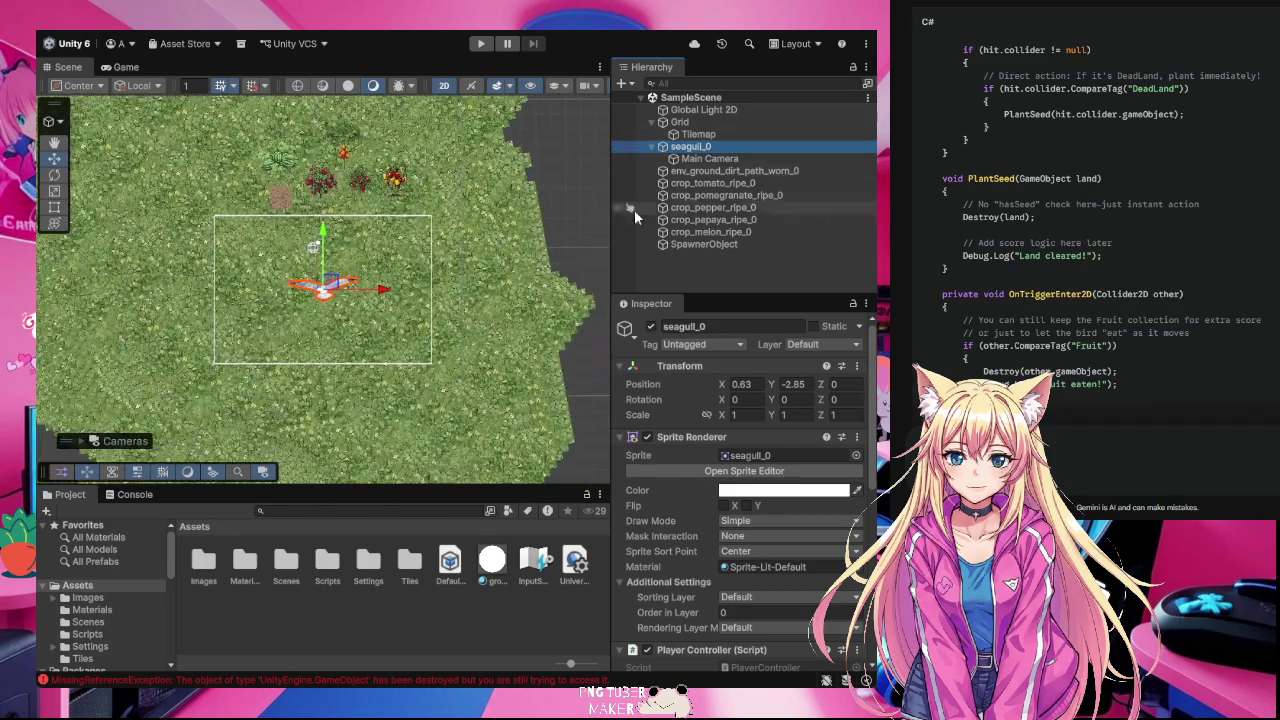
pyautogui.scroll(4, 290, 314)
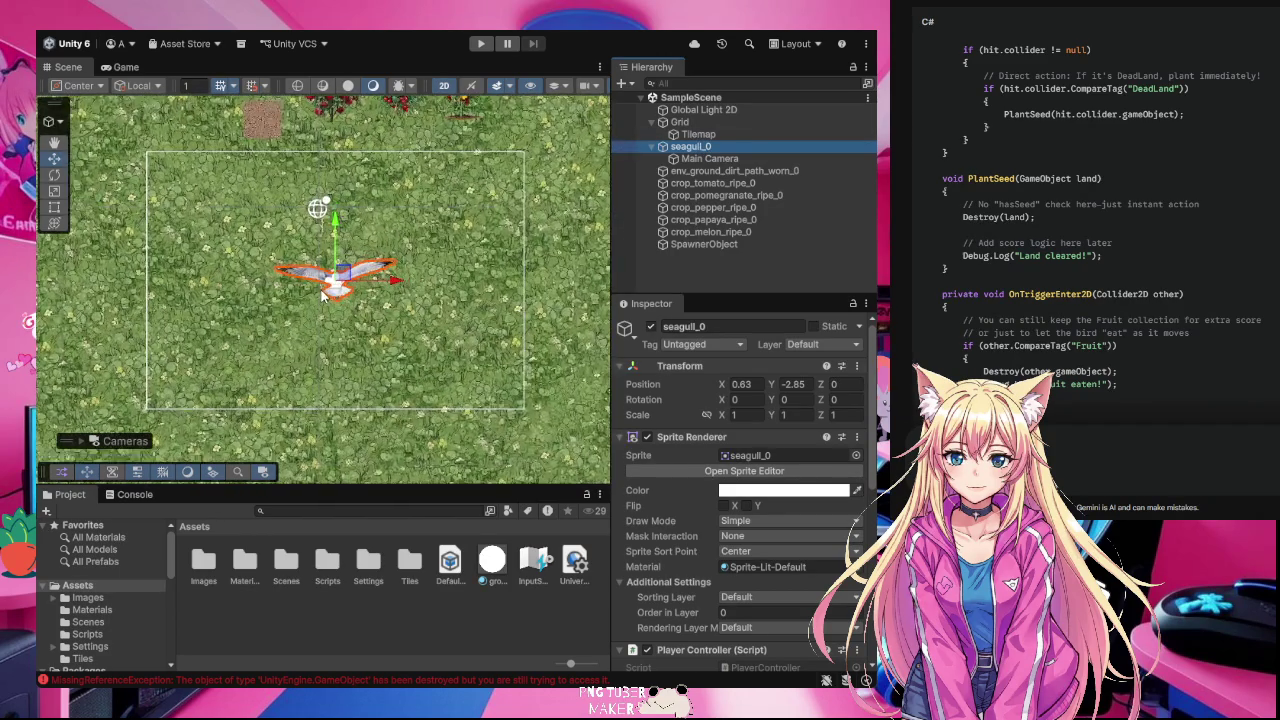
pyautogui.scroll(2, 322, 294)
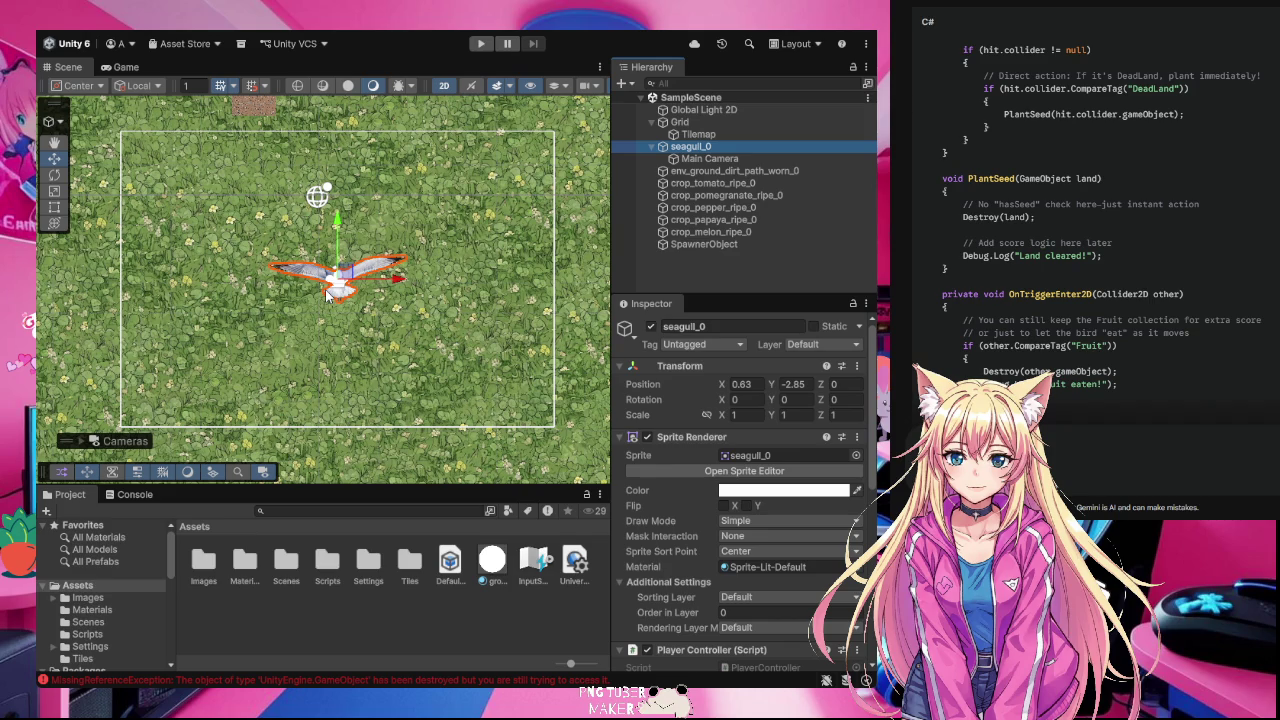
pyautogui.click(55, 143)
pyautogui.moveTo(433, 155); pyautogui.dragTo(428, 283)
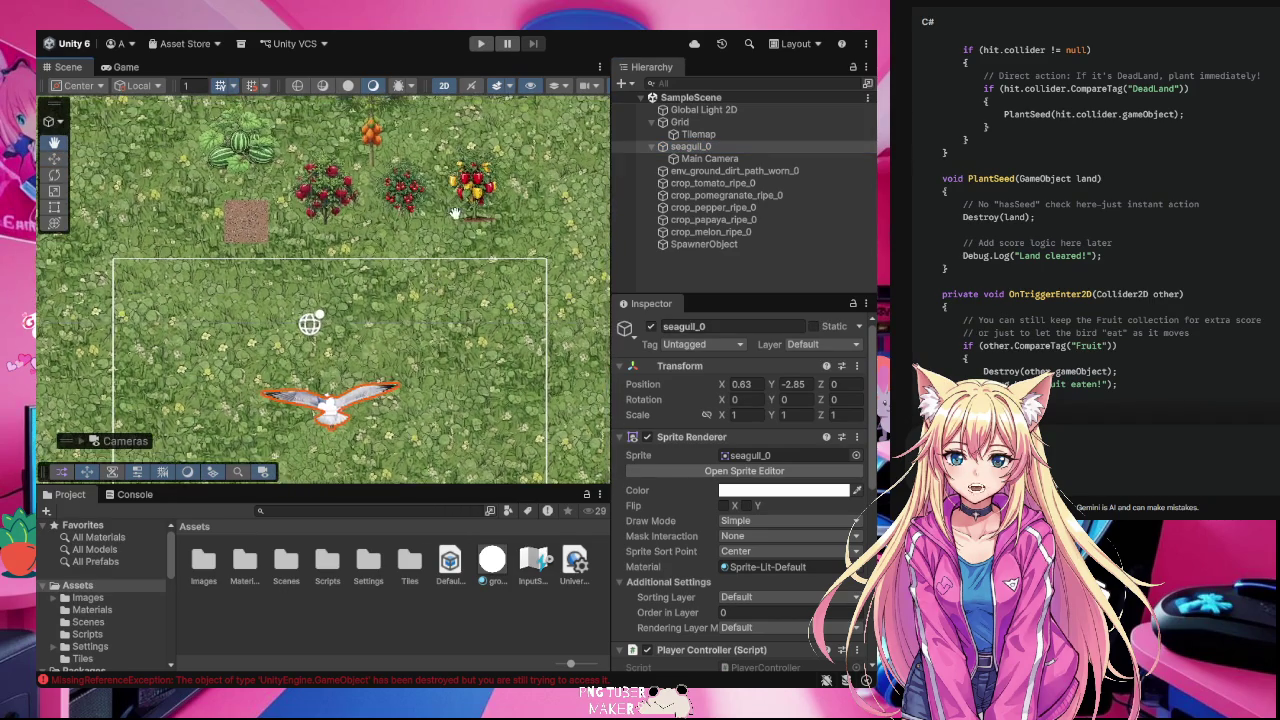
pyautogui.moveTo(476, 178); pyautogui.dragTo(324, 290)
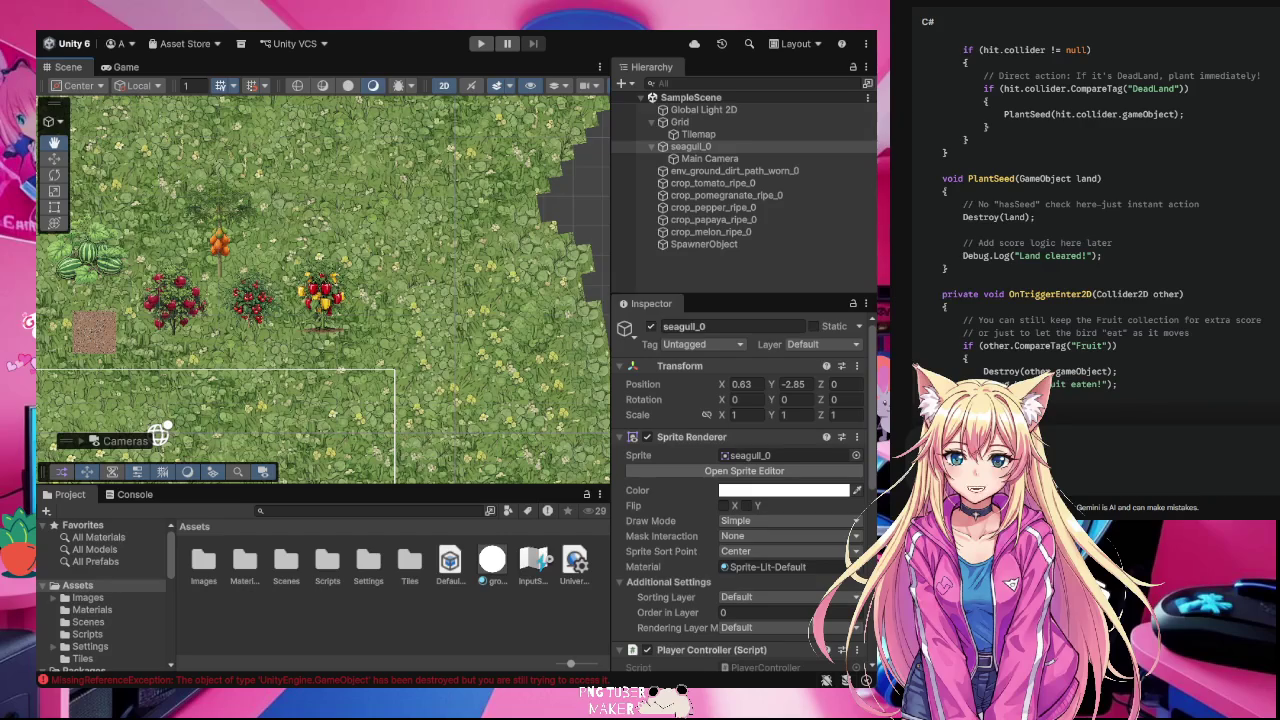
pyautogui.click(54, 159)
pyautogui.click(316, 302)
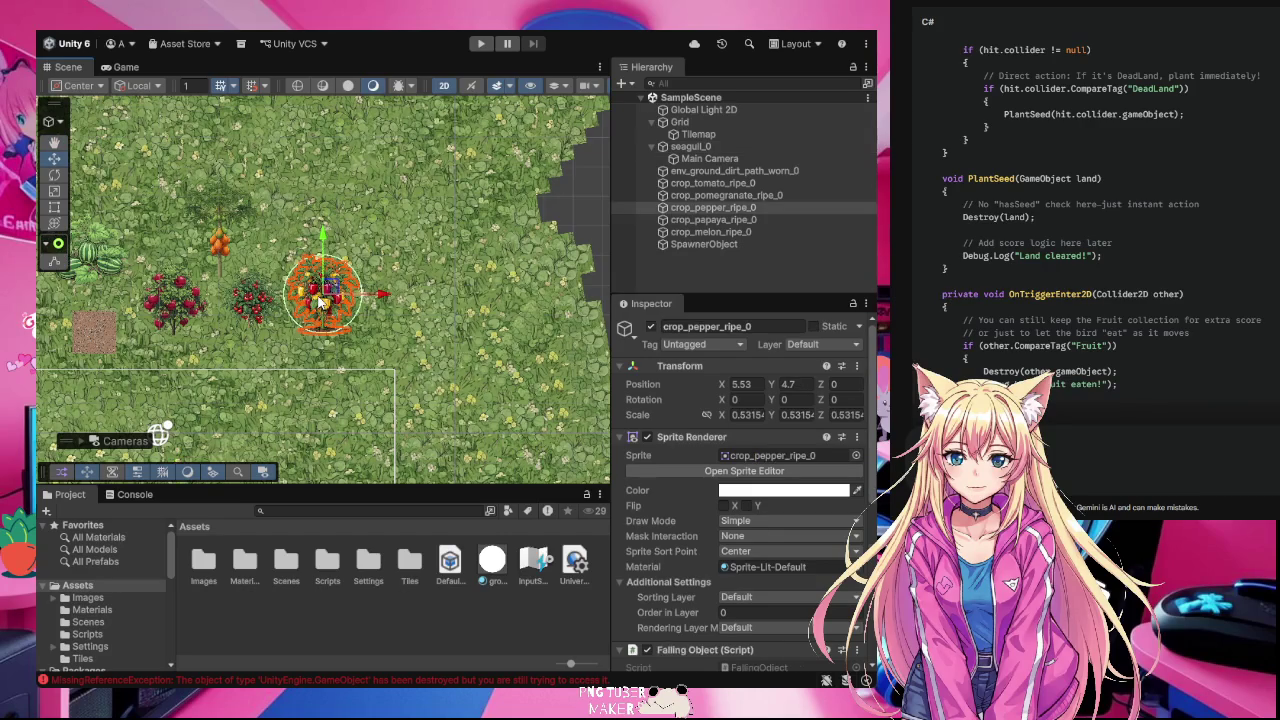
pyautogui.scroll(-4, 761, 517)
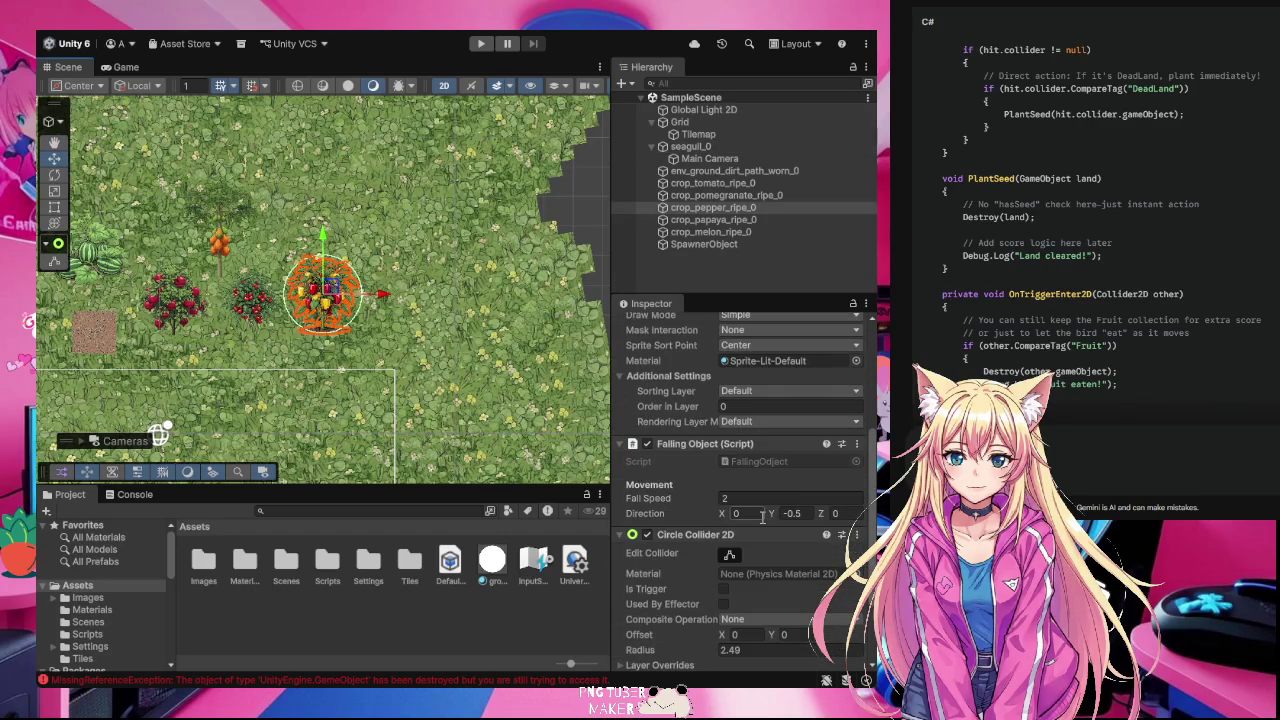
pyautogui.scroll(-2, 761, 517)
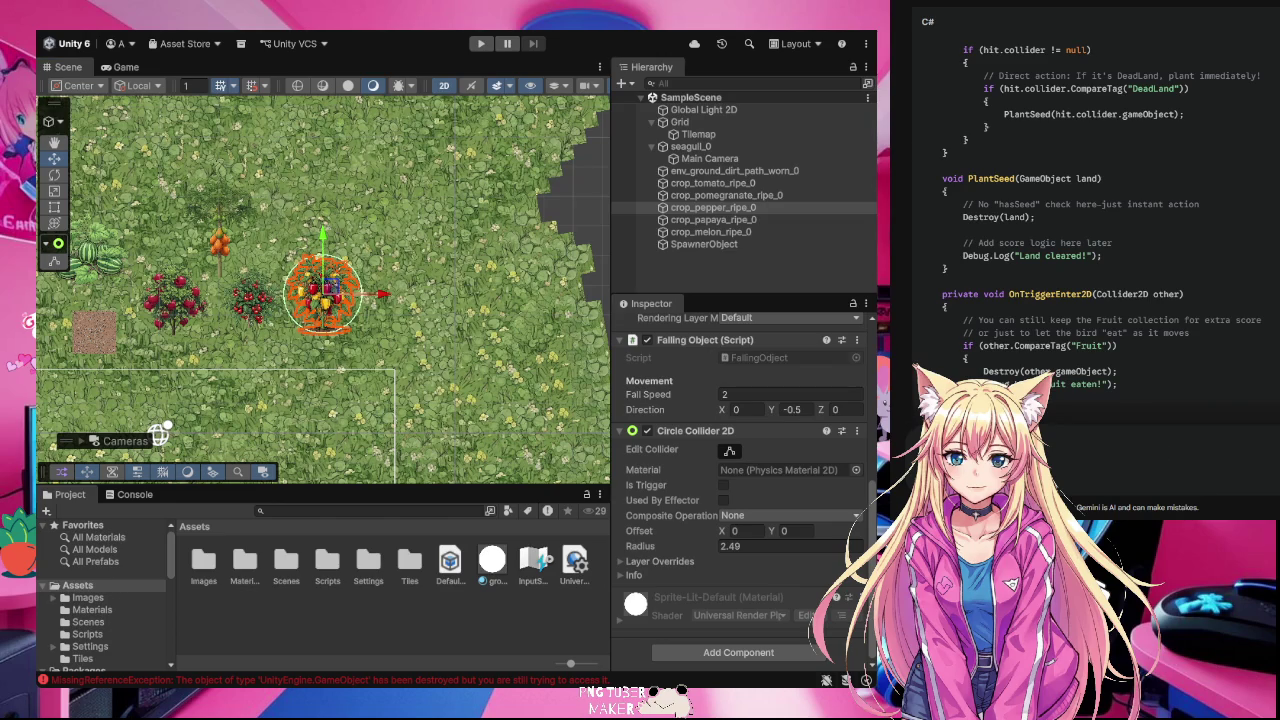
pyautogui.click(336, 638)
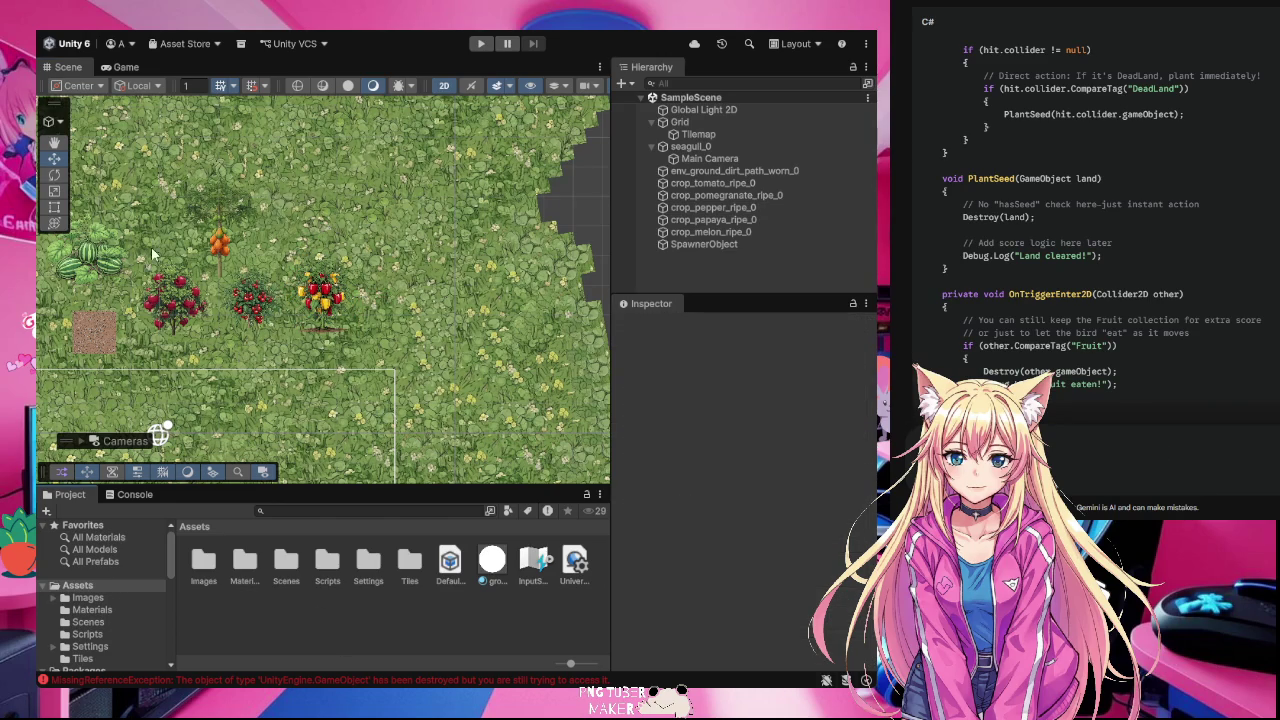
pyautogui.click(56, 144)
pyautogui.moveTo(215, 369)
pyautogui.mouseDown()
pyautogui.moveTo(315, 312)
pyautogui.moveTo(360, 127)
pyautogui.mouseUp()
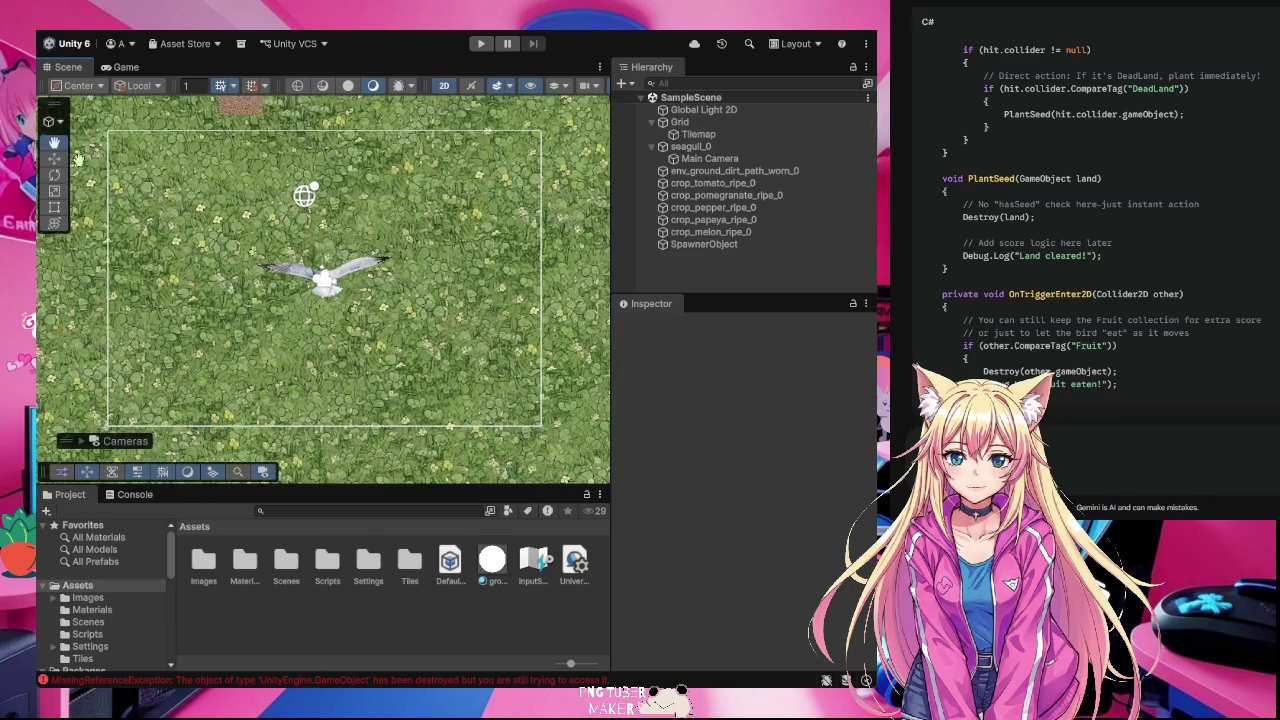
pyautogui.click(55, 158)
pyautogui.click(780, 134)
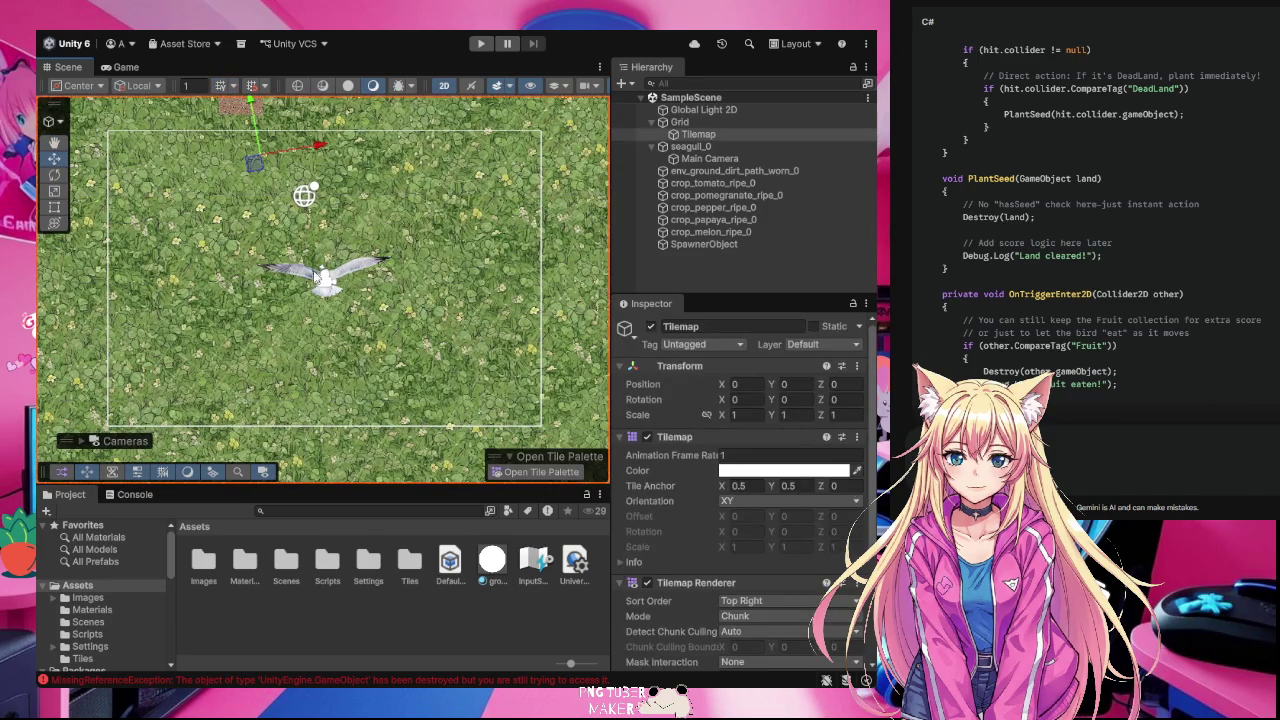
pyautogui.click(747, 158)
pyautogui.click(728, 146)
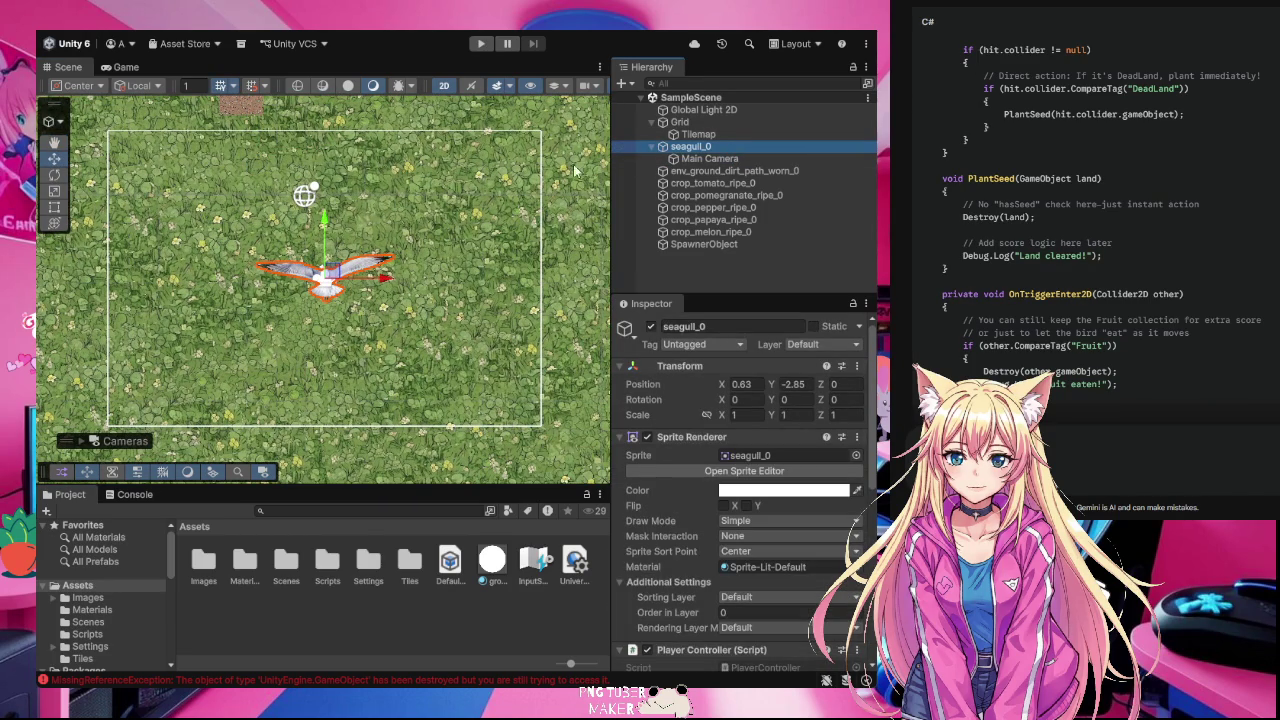
pyautogui.scroll(-1, 556, 262)
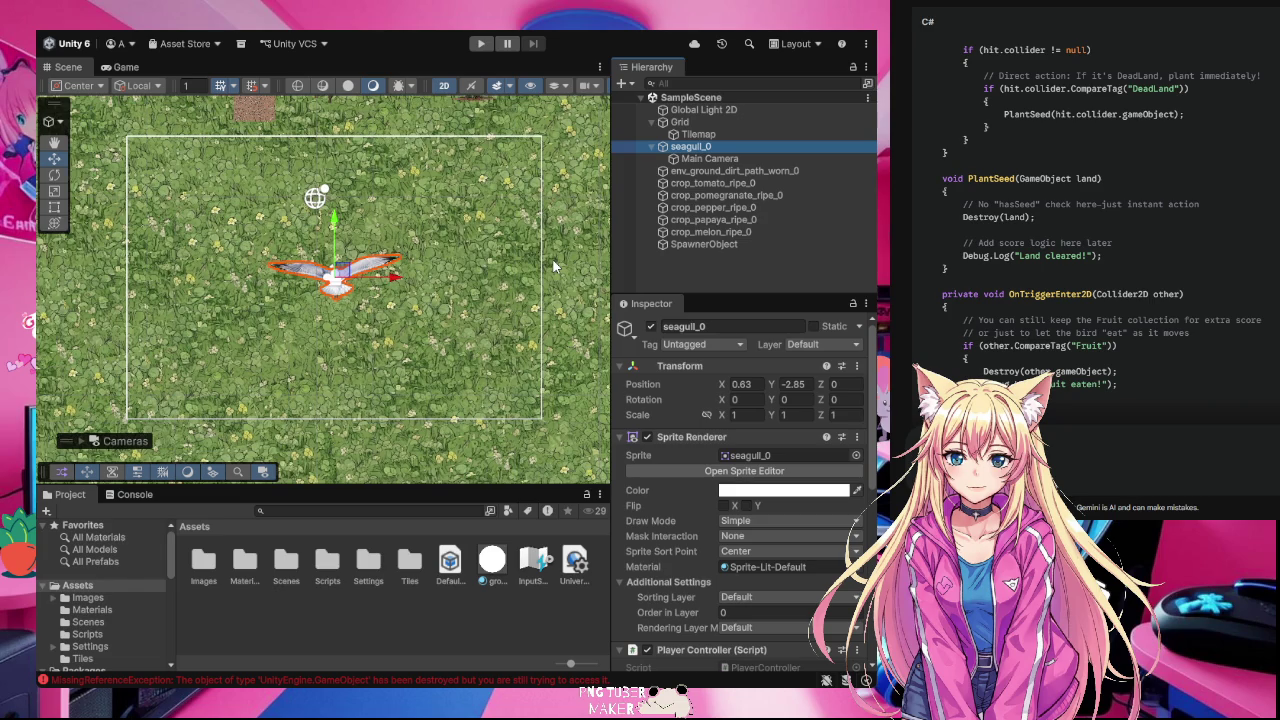
pyautogui.click(817, 183)
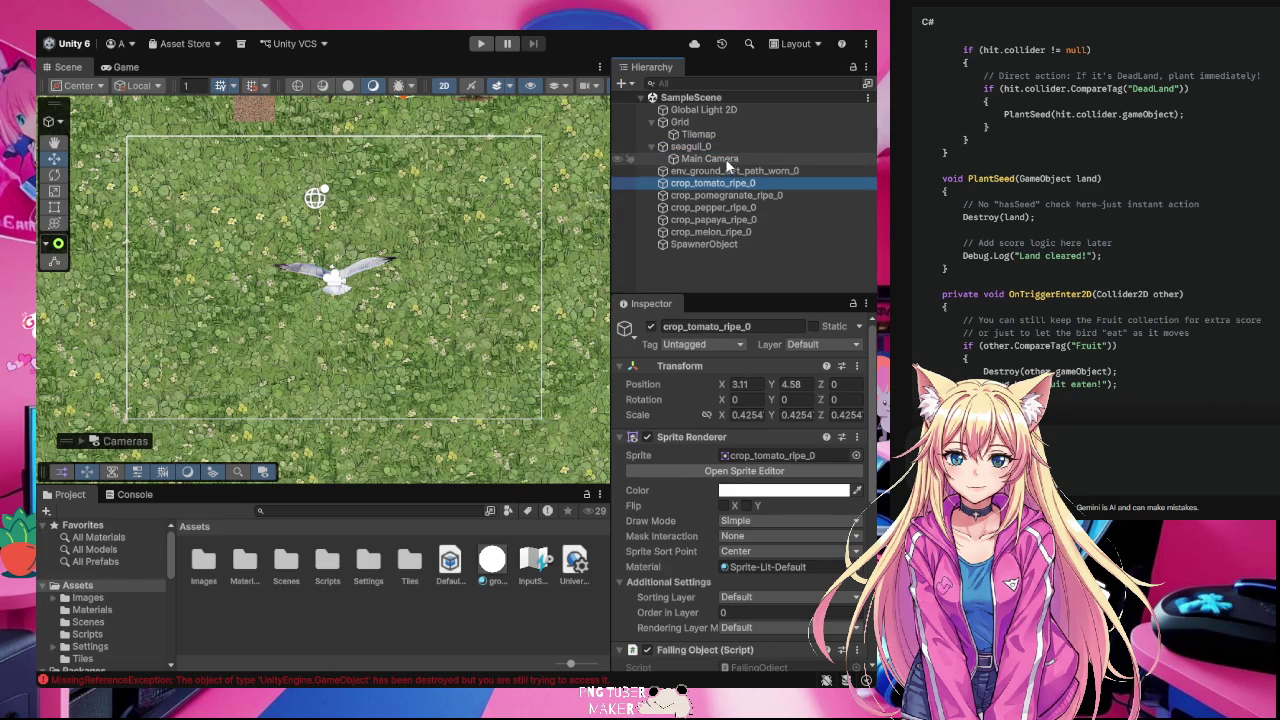
pyautogui.click(701, 145)
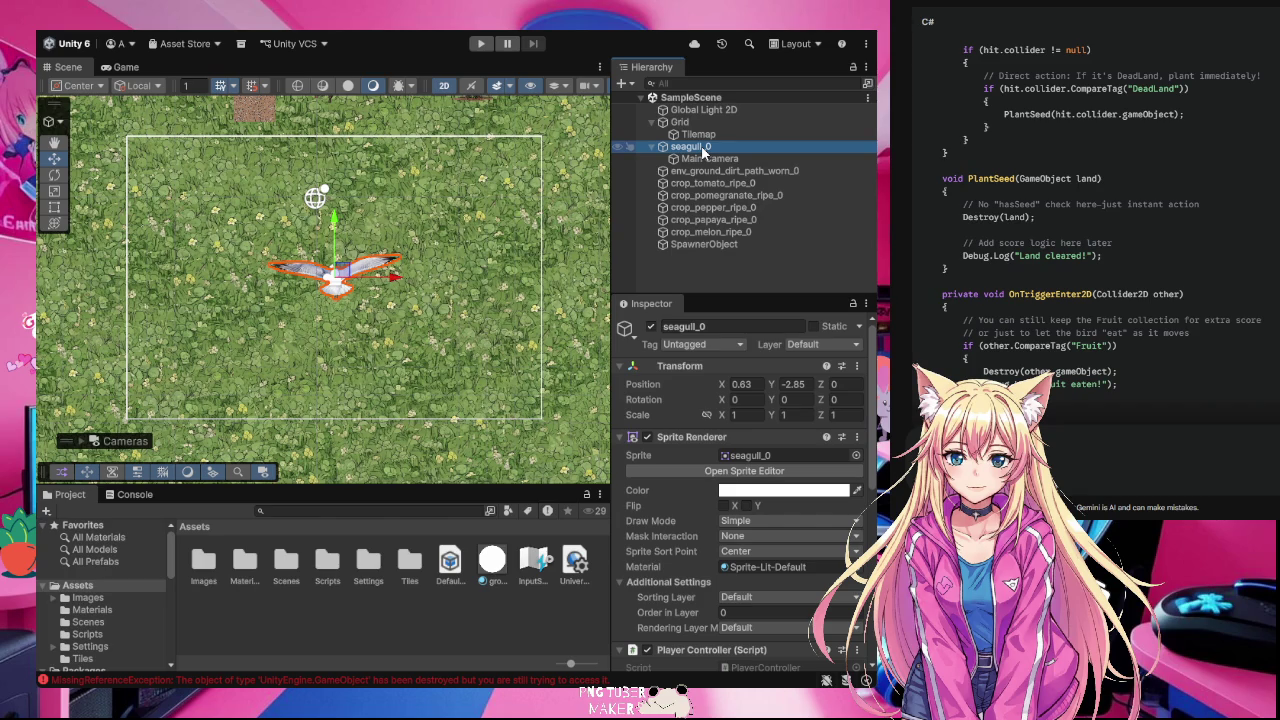
pyautogui.click(838, 385)
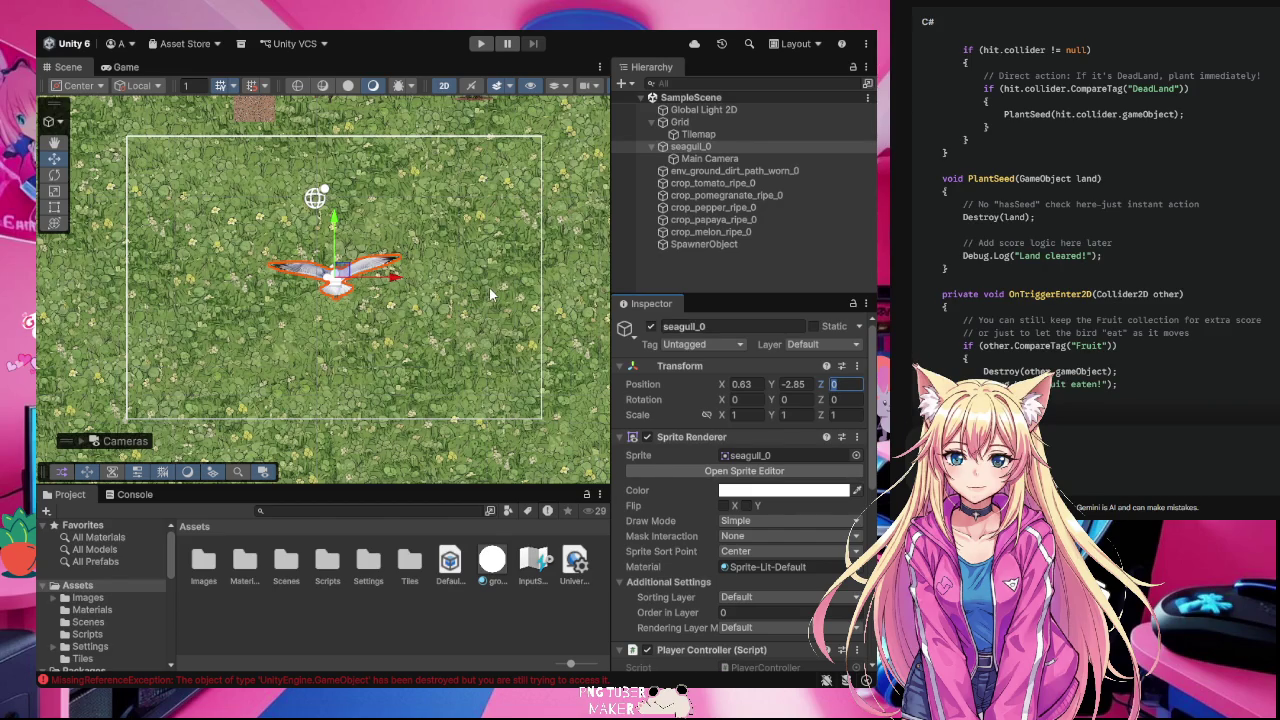
pyautogui.click(57, 143)
pyautogui.moveTo(170, 147); pyautogui.dragTo(151, 233)
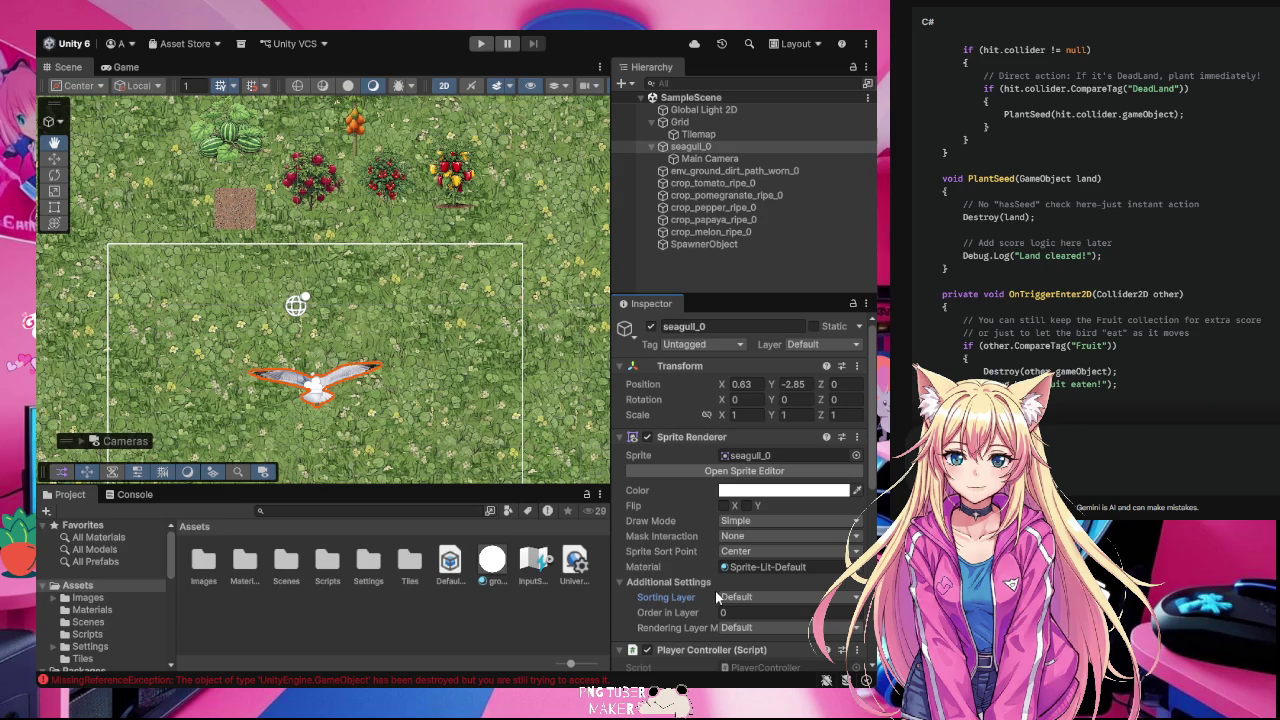
# Step: Set seagull_0's Sprite Renderer Order in Layer to 1 and start Play mode
pyautogui.click(738, 614)
pyautogui.write('1')
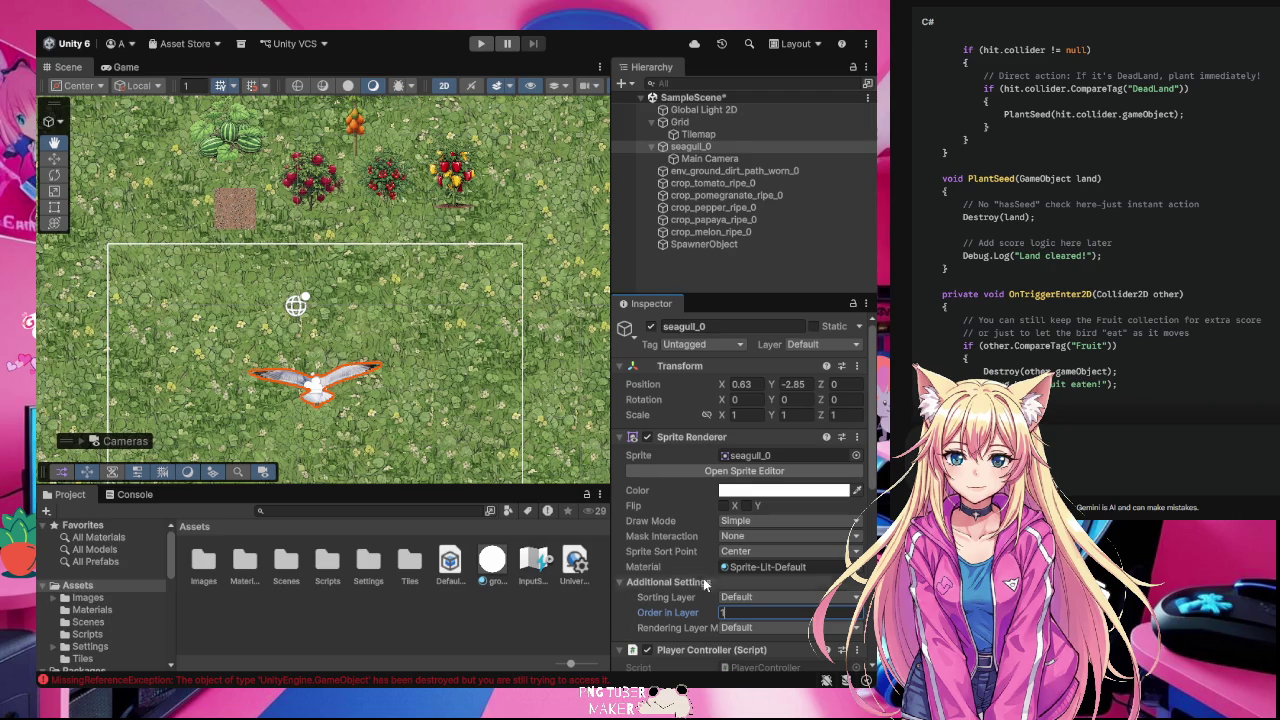
pyautogui.click(734, 580)
pyautogui.click(734, 580)
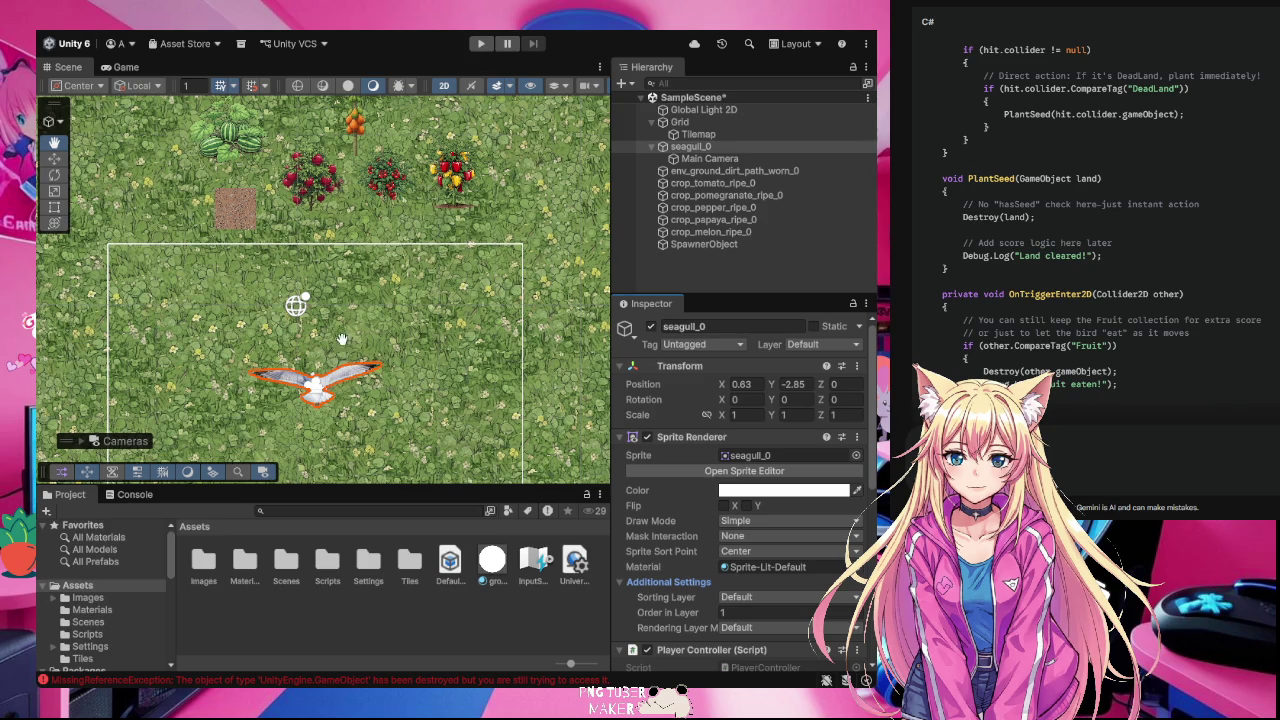
pyautogui.click(481, 44)
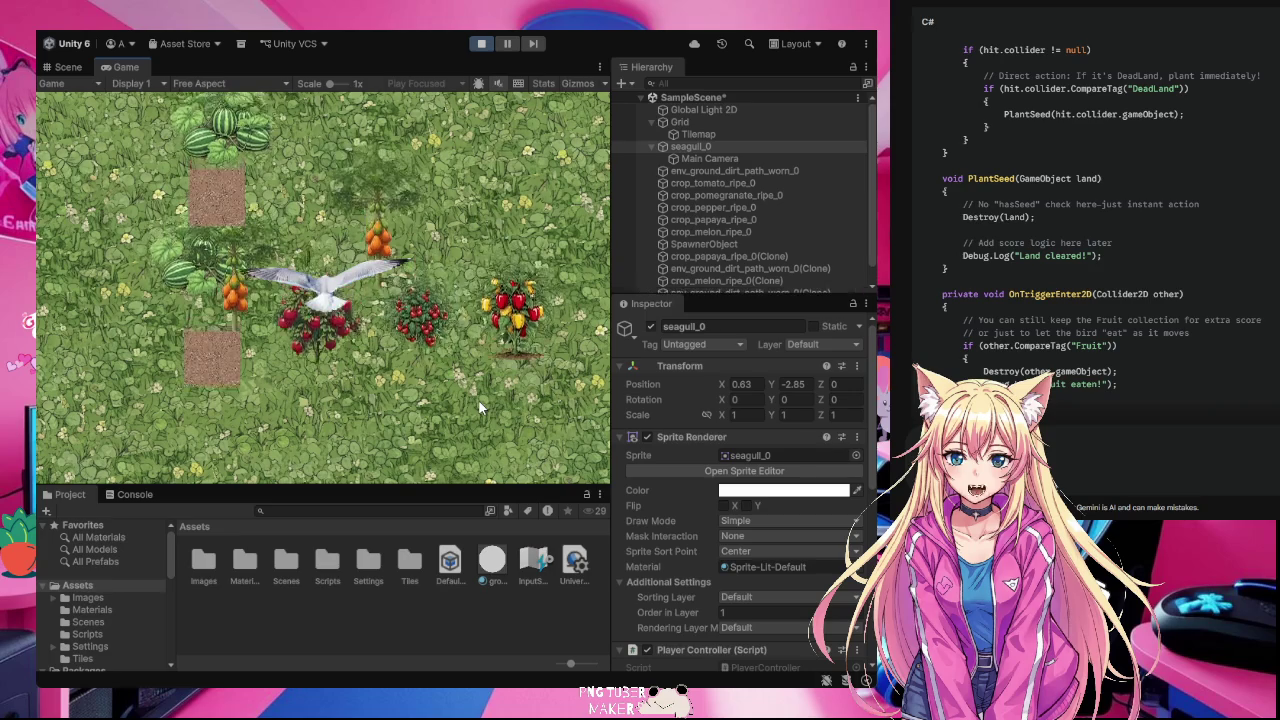
# Step: Fly the seagull left and right with the arrow keys among falling crops, then stop Play mode
pyautogui.press('Left')
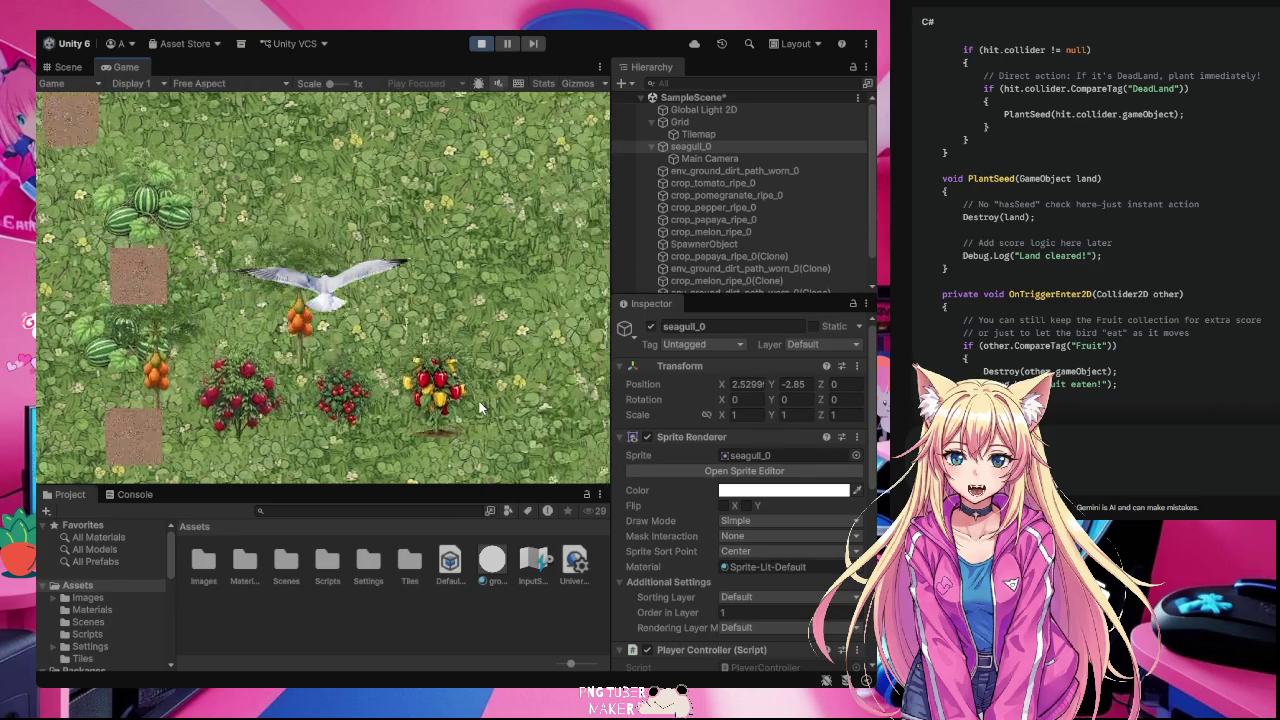
pyautogui.press('Right')
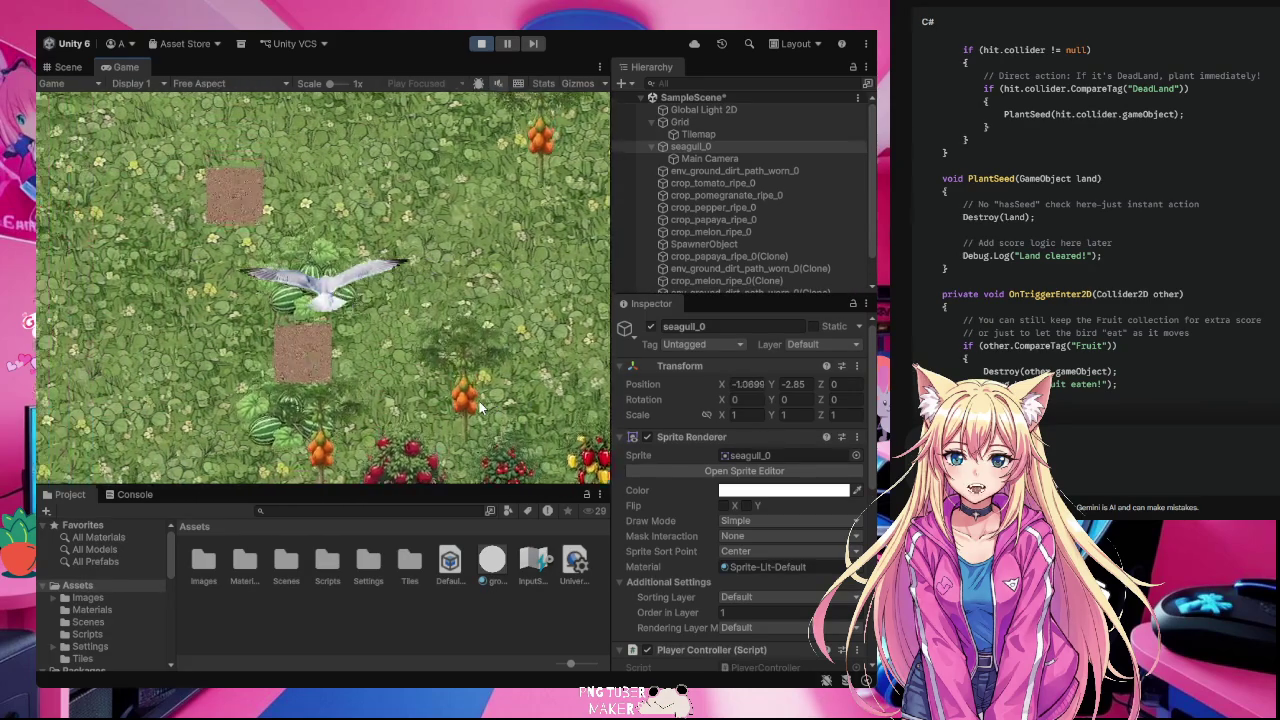
pyautogui.press('Right')
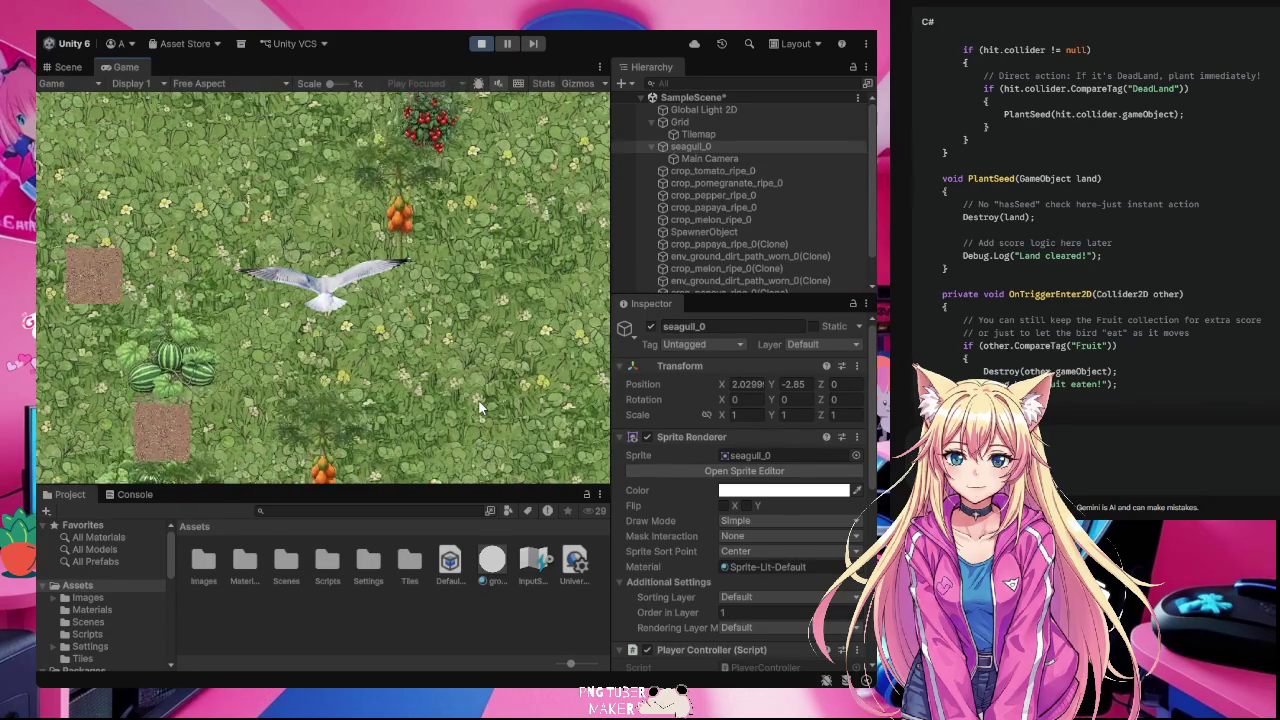
pyautogui.press('Left')
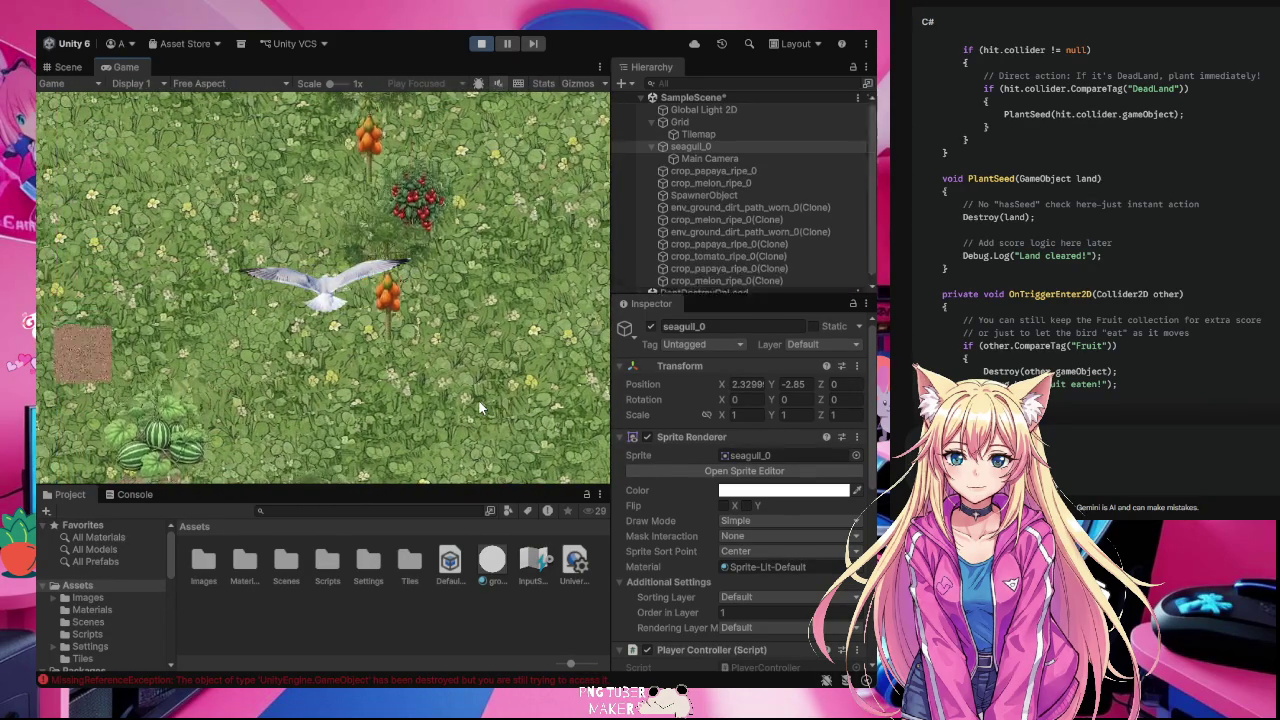
pyautogui.press('Right')
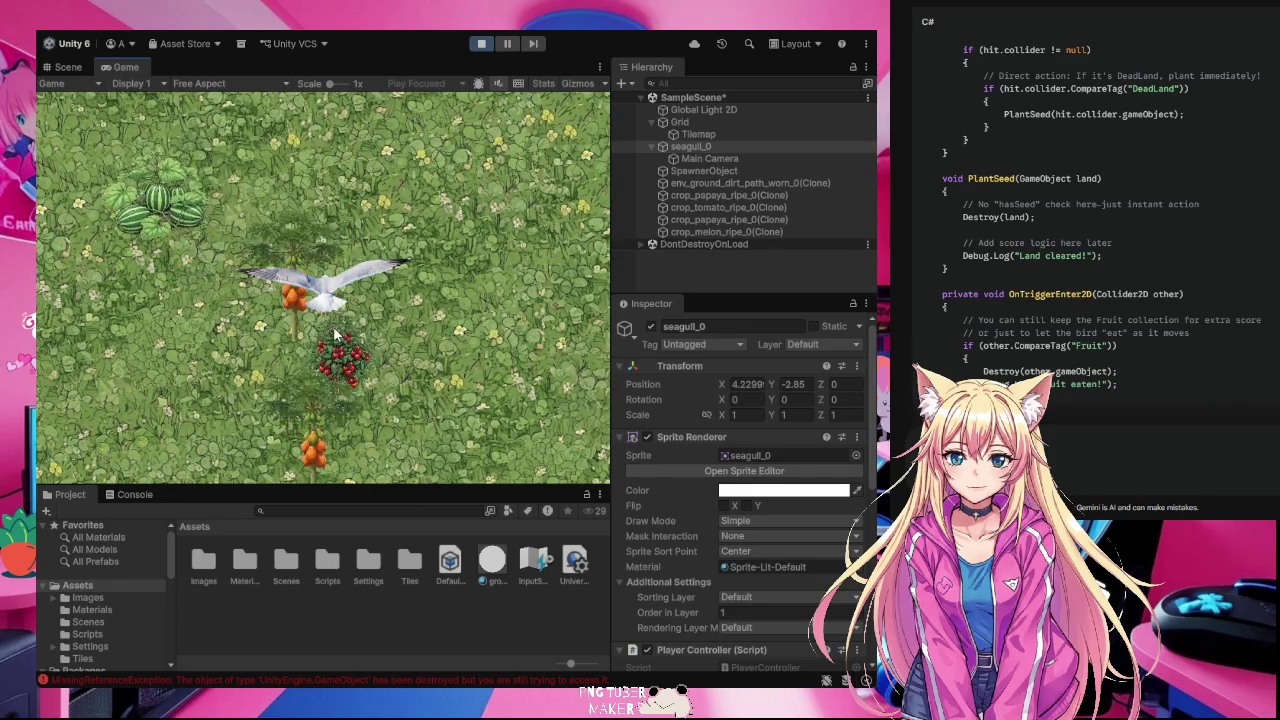
pyautogui.press('Left')
pyautogui.press('Right')
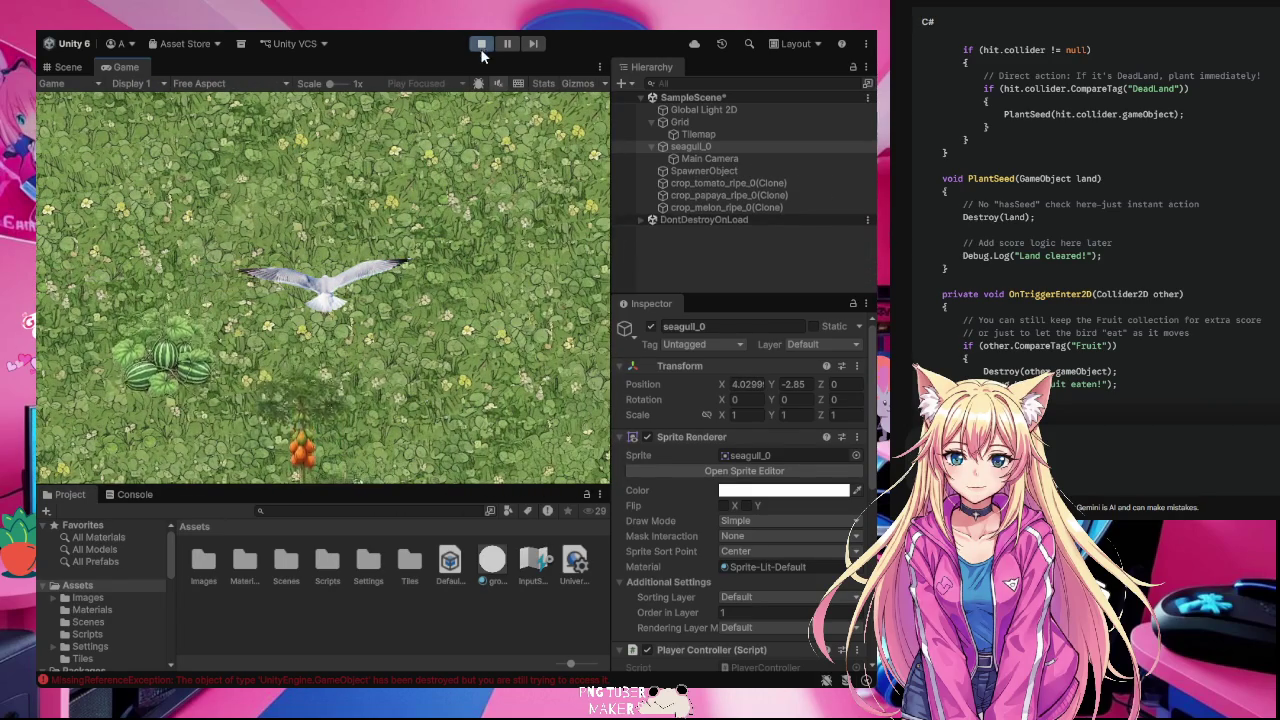
pyautogui.hotkey('ctrl', 'p')
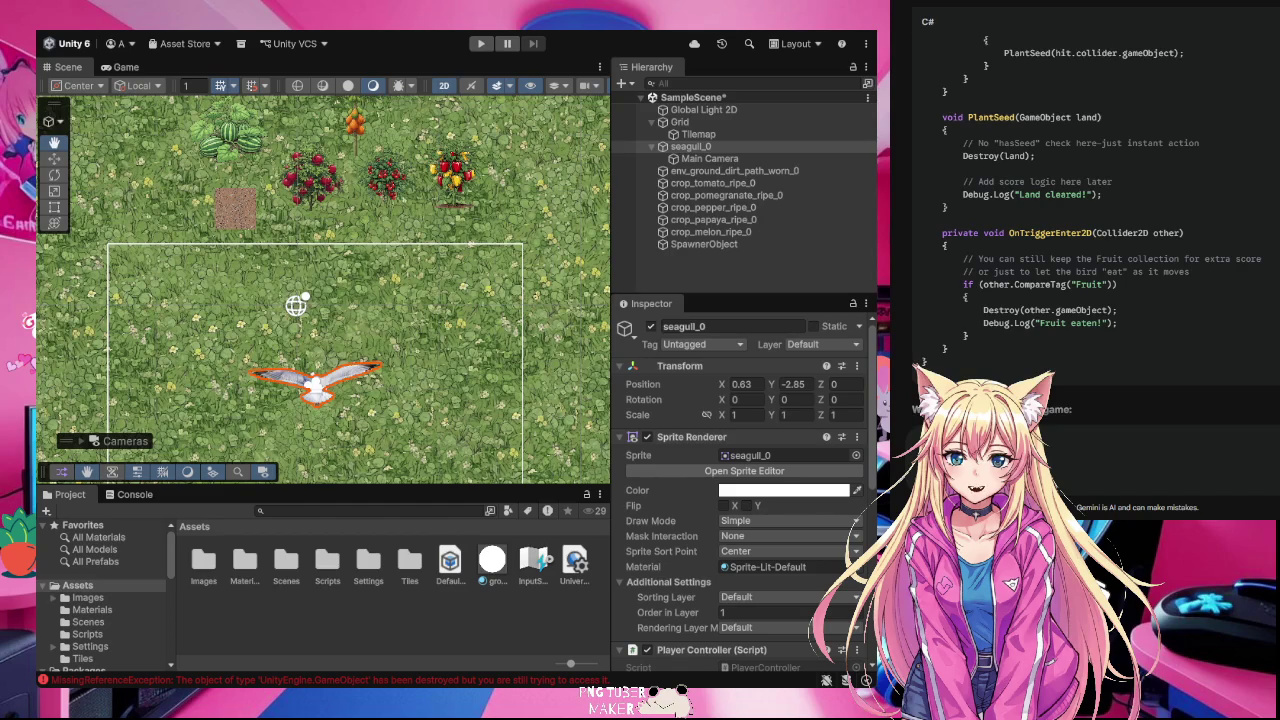
# Step: Recentre the Scene view on the crops, select the dirt patch, then bring up PlayerController.cs in VS Code
pyautogui.scroll(3, 1090, 200)
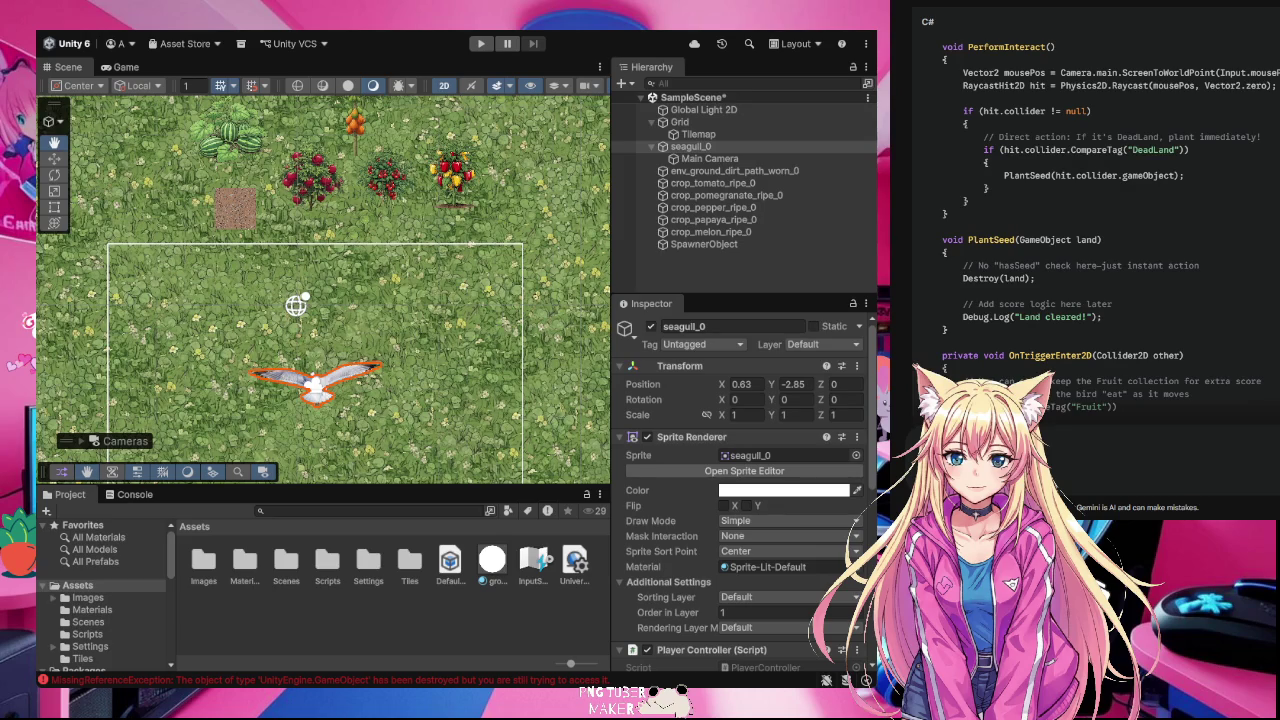
pyautogui.scroll(2, 1090, 250)
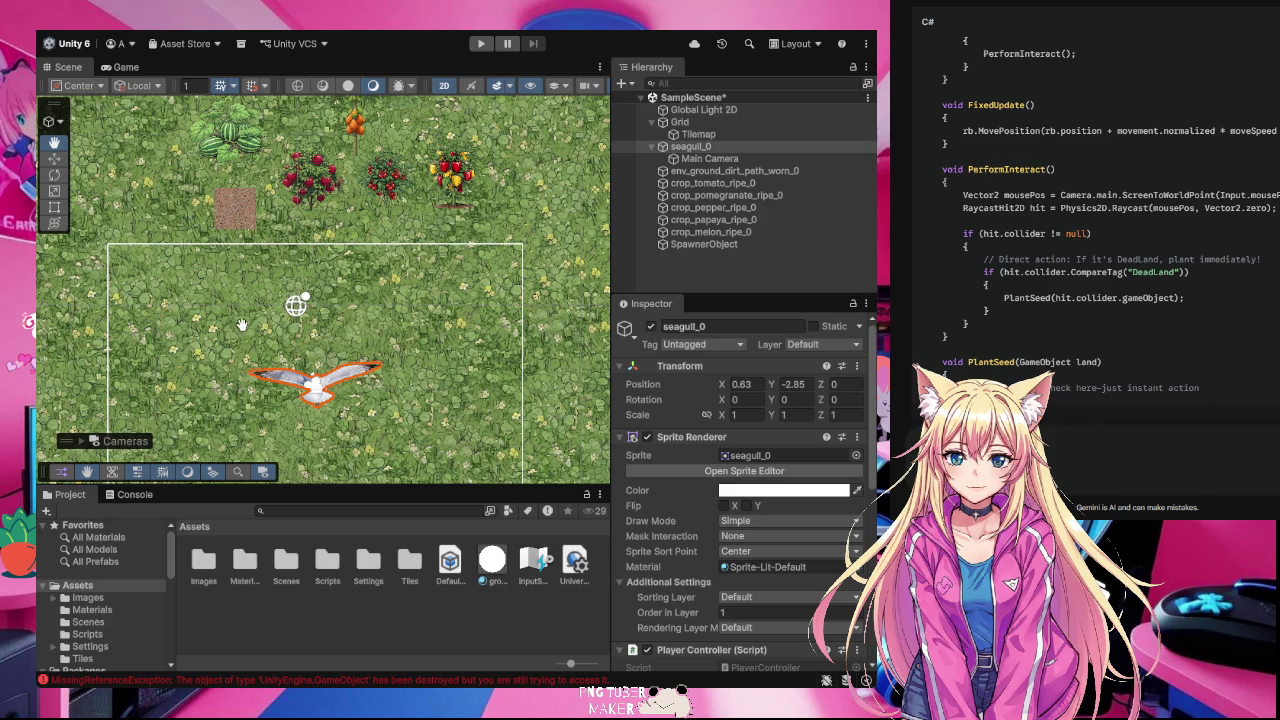
pyautogui.moveTo(219, 219); pyautogui.dragTo(315, 292)
pyautogui.click(54, 158)
pyautogui.click(338, 283)
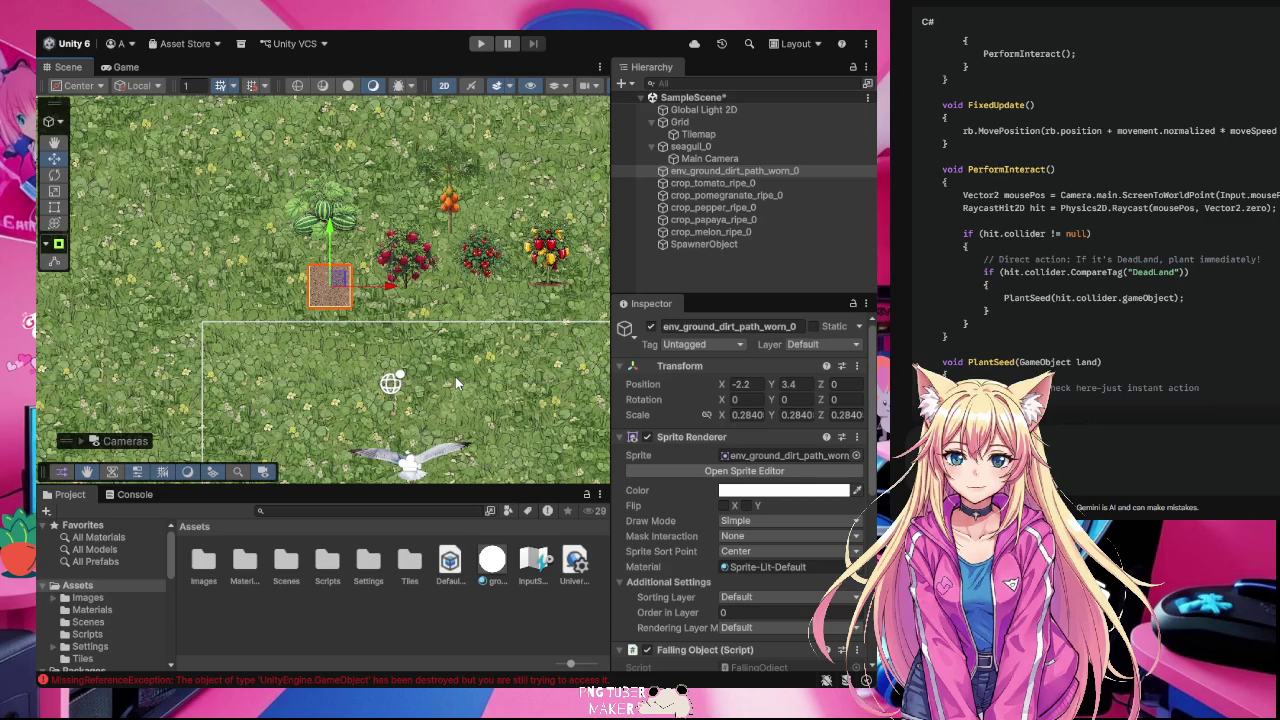
pyautogui.hotkey('alt', 'Tab')
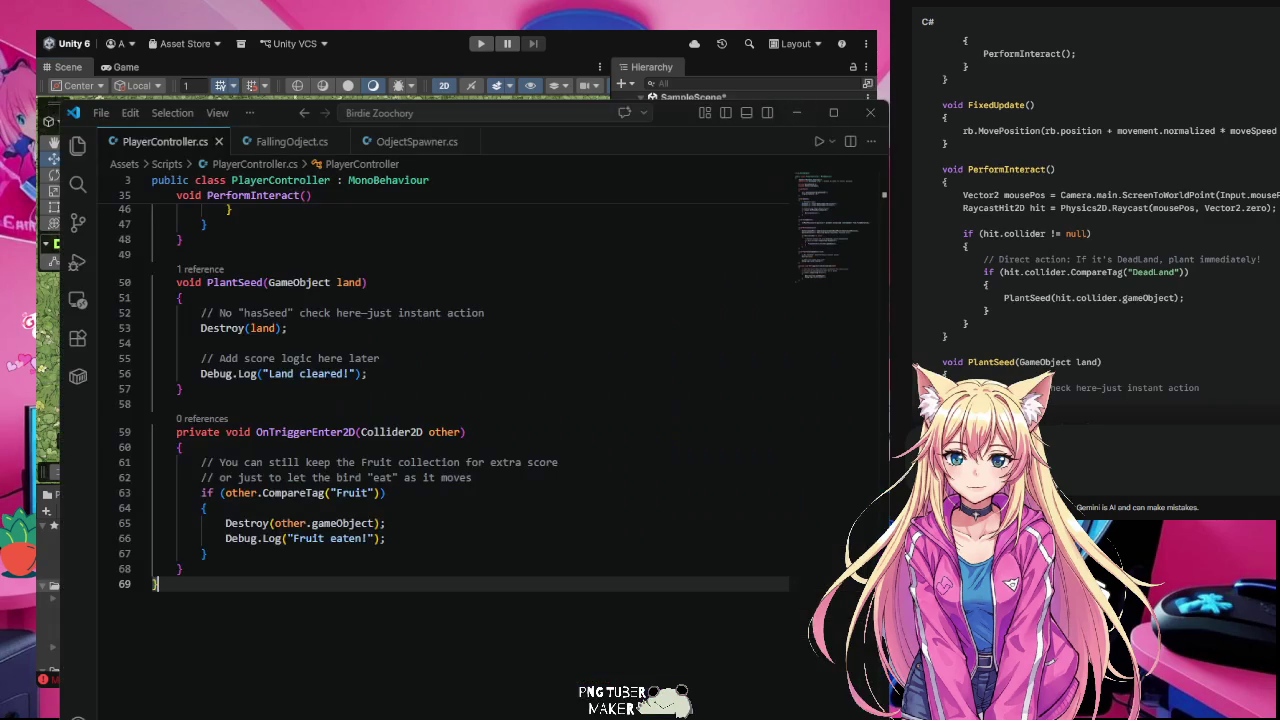
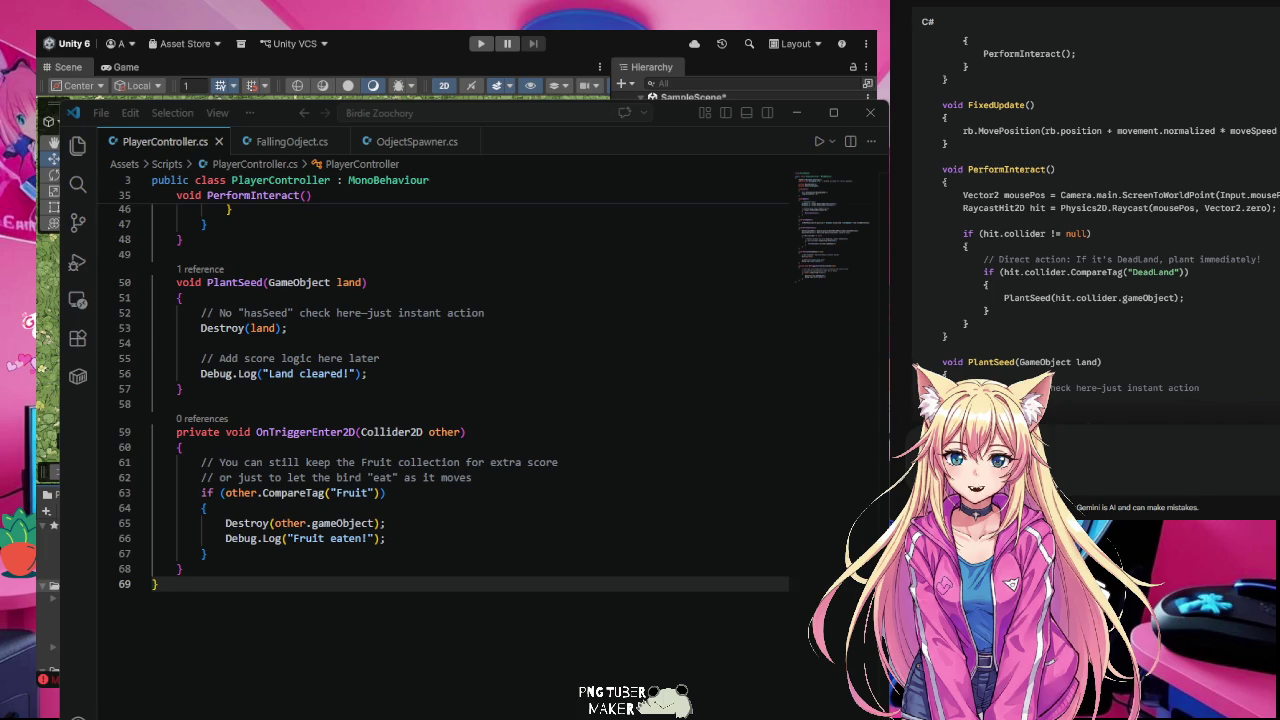
# Step: Run the farm game in Play mode briefly, then stop it
pyautogui.click(482, 45)
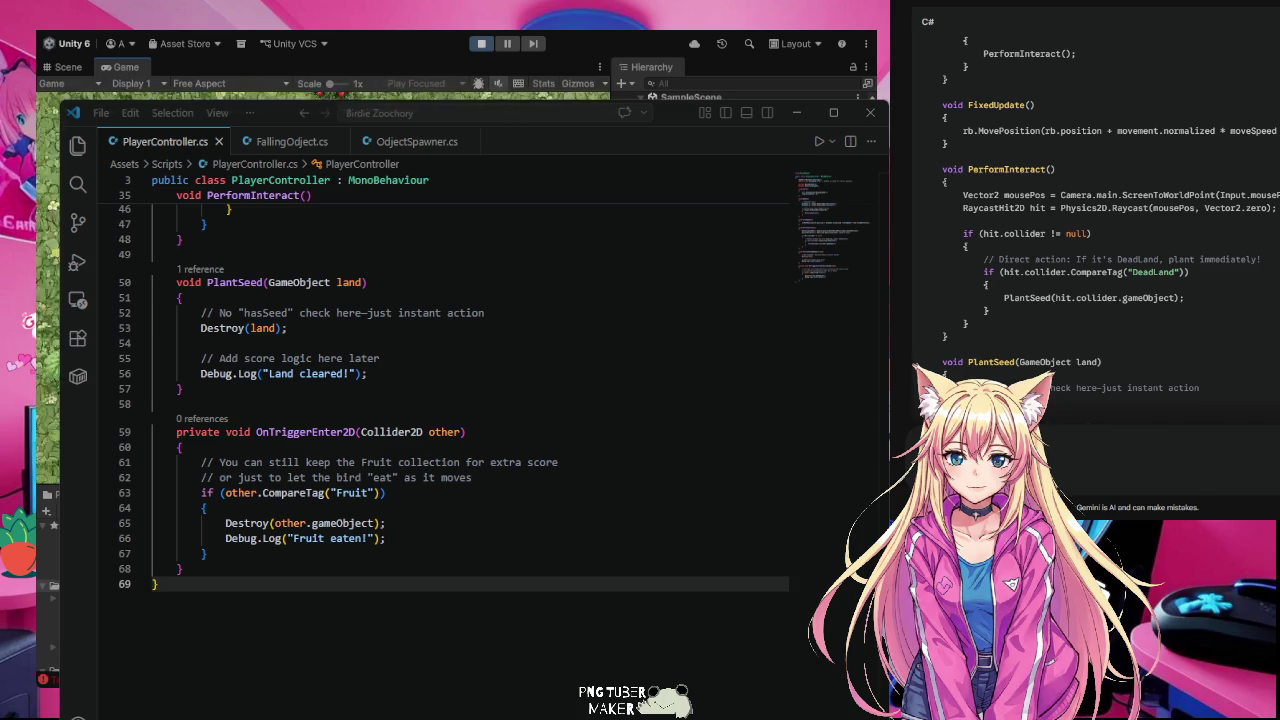
pyautogui.click(481, 44)
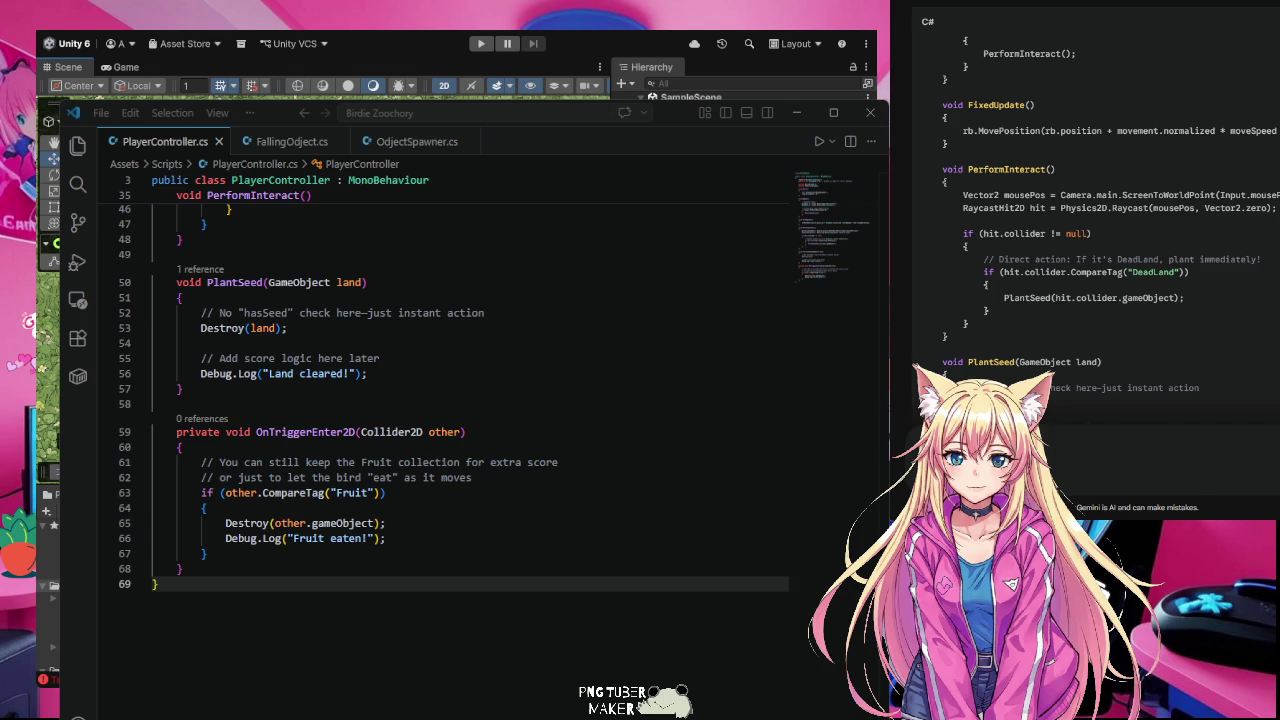
pyautogui.click(156, 584)
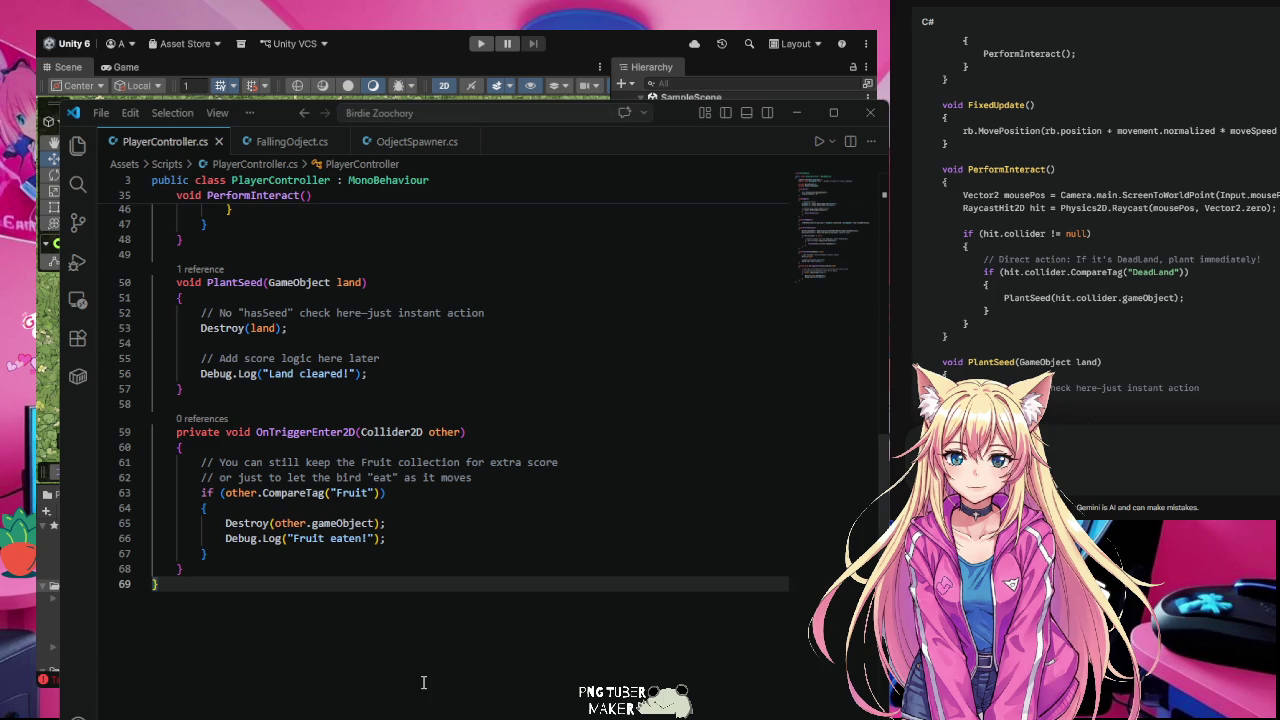
pyautogui.scroll(1, 423, 682)
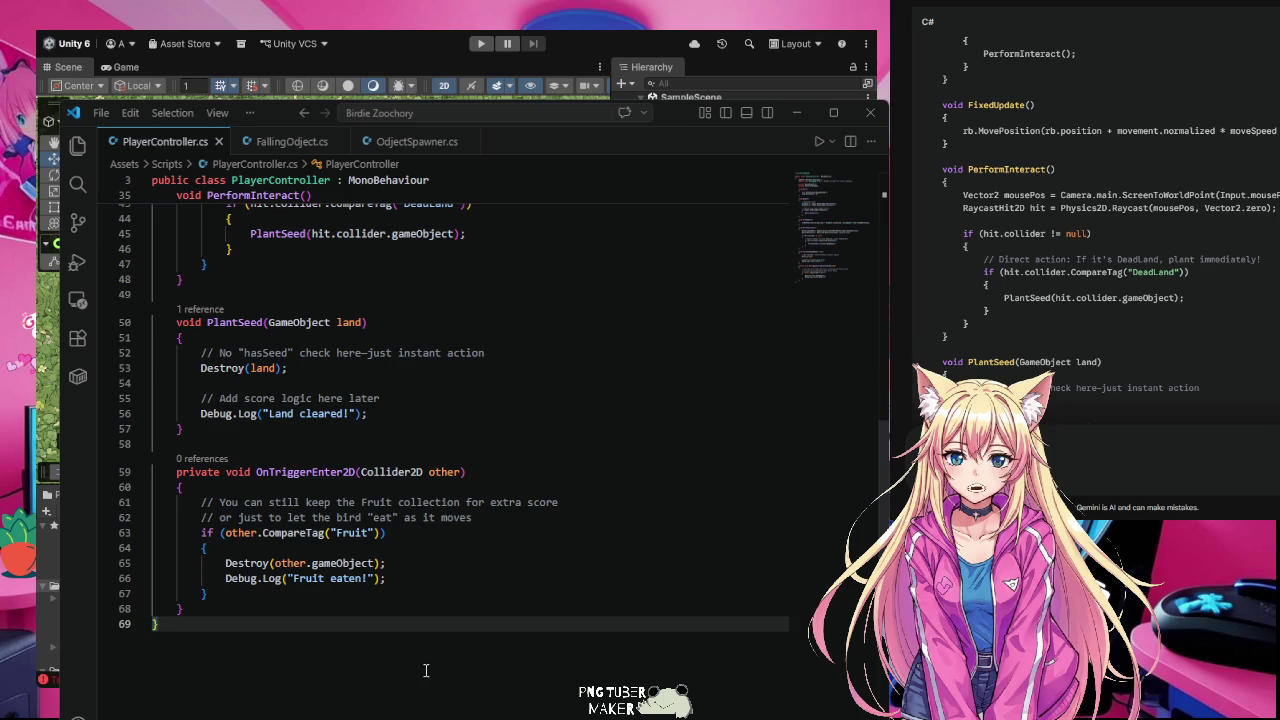
pyautogui.scroll(1, 426, 670)
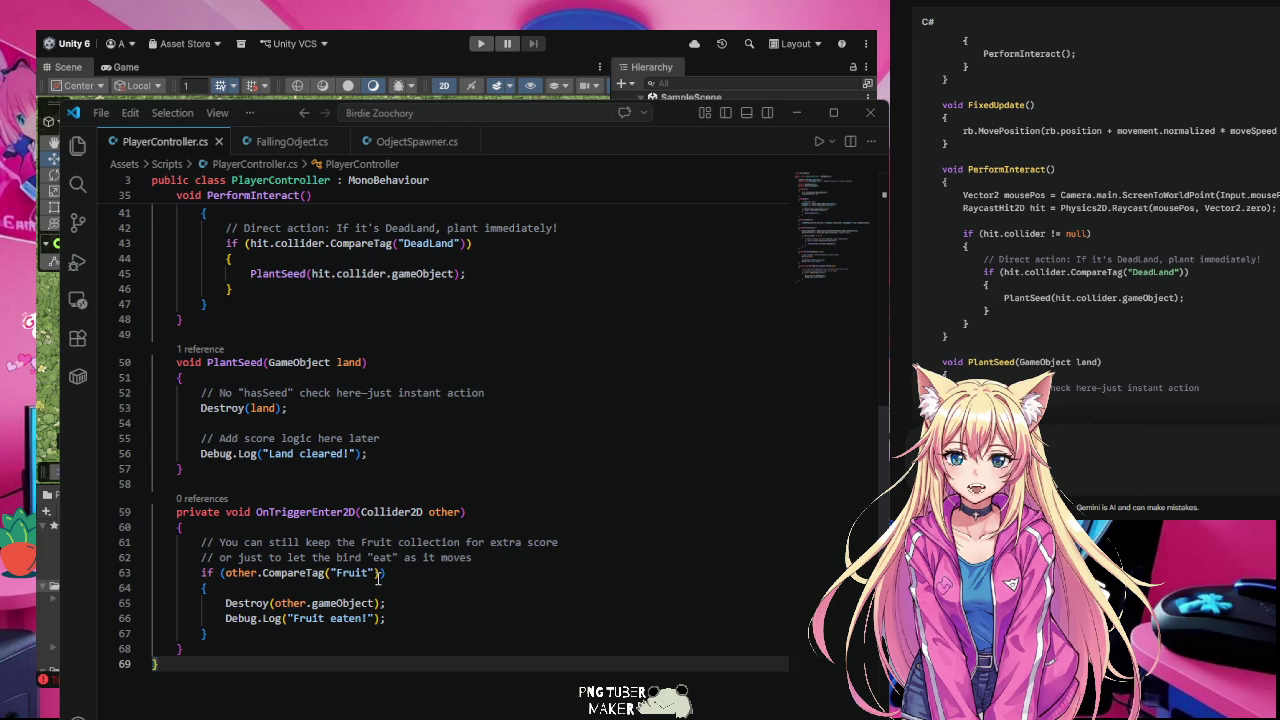
pyautogui.click(381, 574)
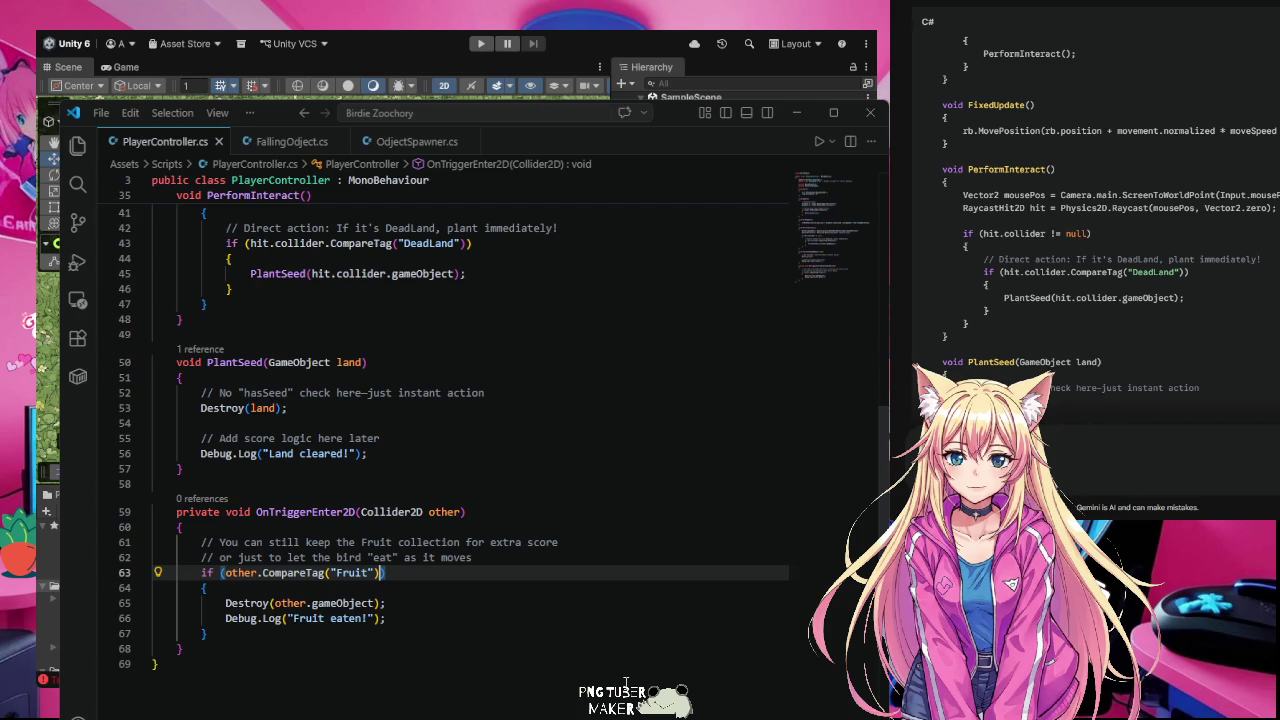
pyautogui.write('&&')
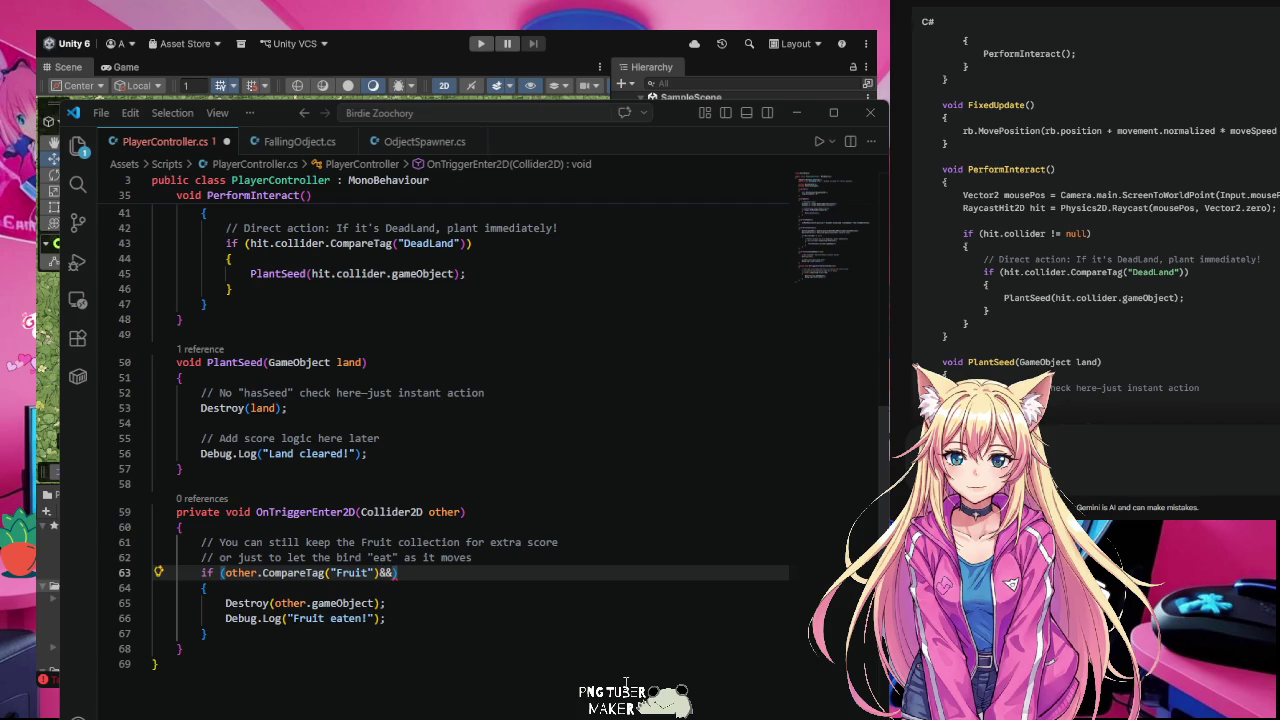
# Step: Add '&& Input.GetMouseButton(0)' to the Fruit trigger condition on line 63, with Copilot's comment
pyautogui.write('Input.')
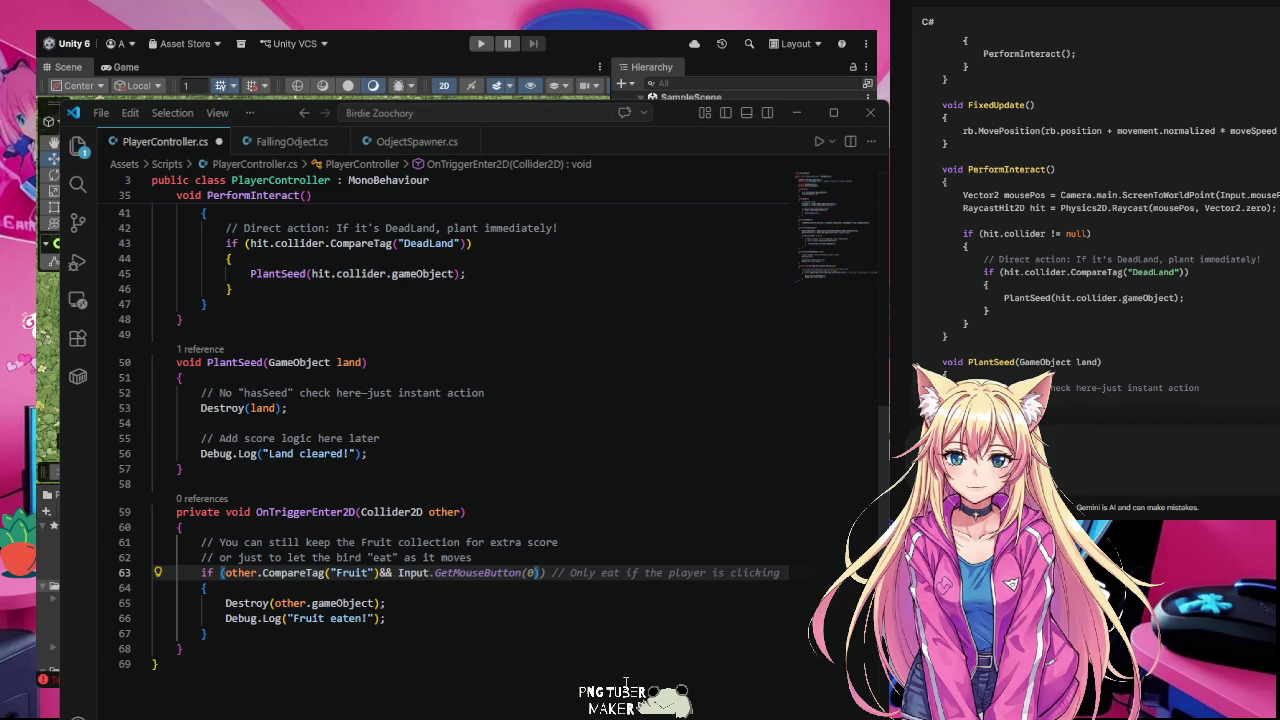
pyautogui.press('Tab')
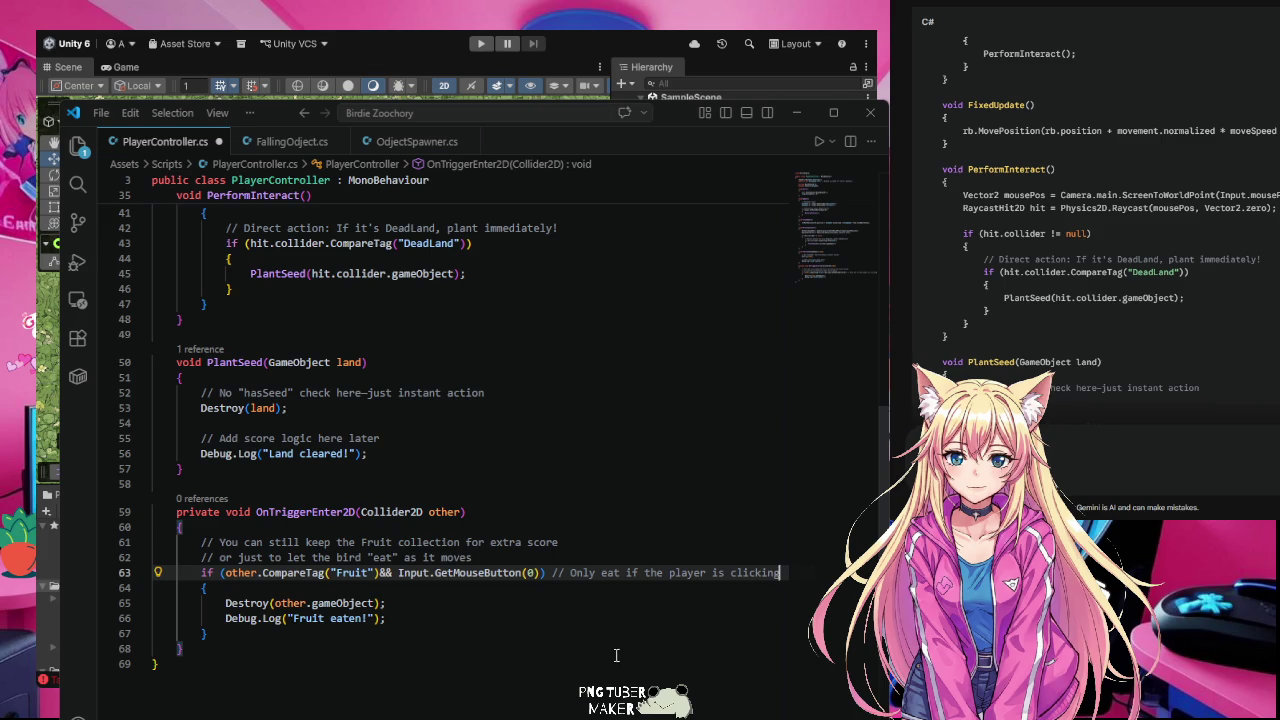
pyautogui.click(576, 628)
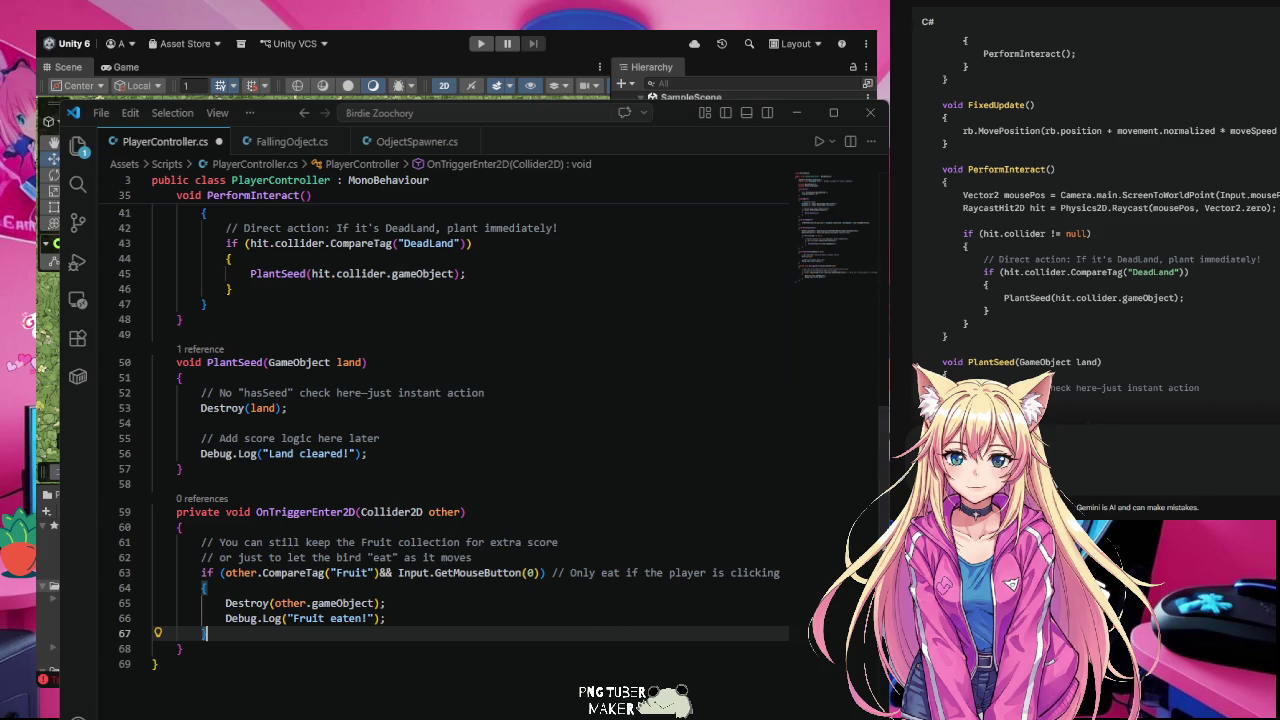
pyautogui.hotkey('alt', 'Tab')
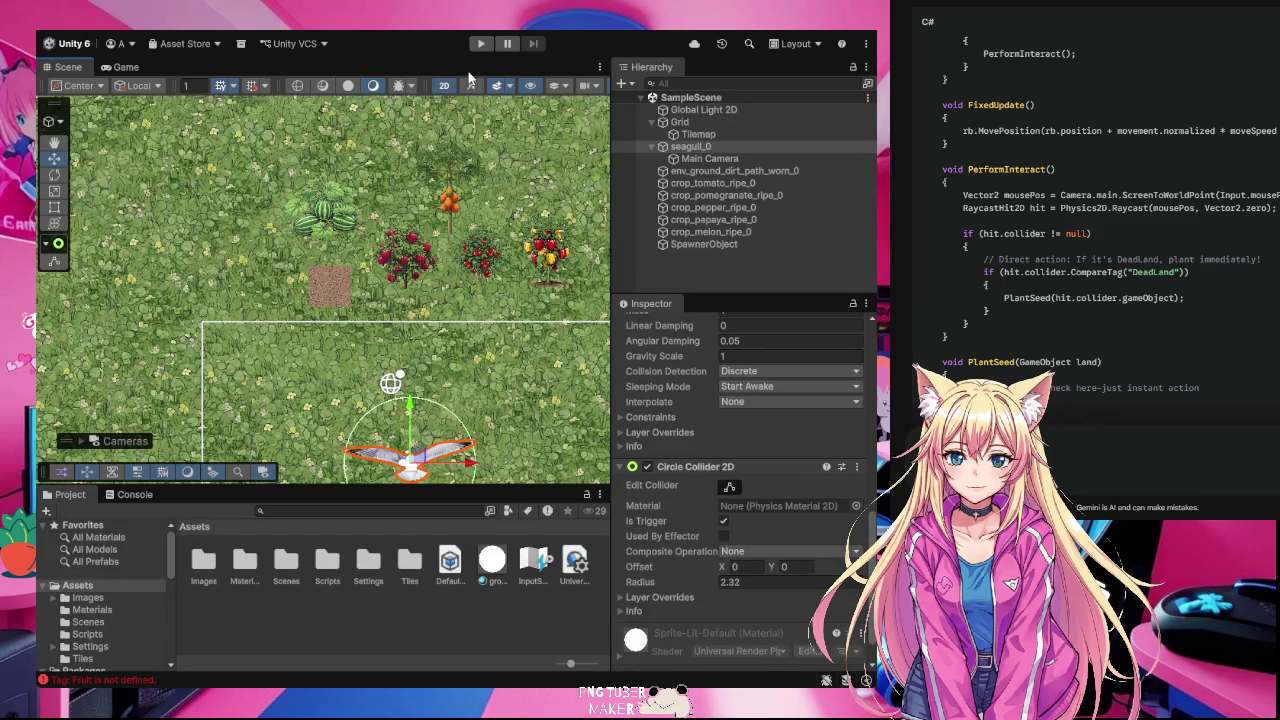
# Step: Select seagull_0 and bring its Circle Collider 2D settings into view in the Inspector
pyautogui.click(322, 145)
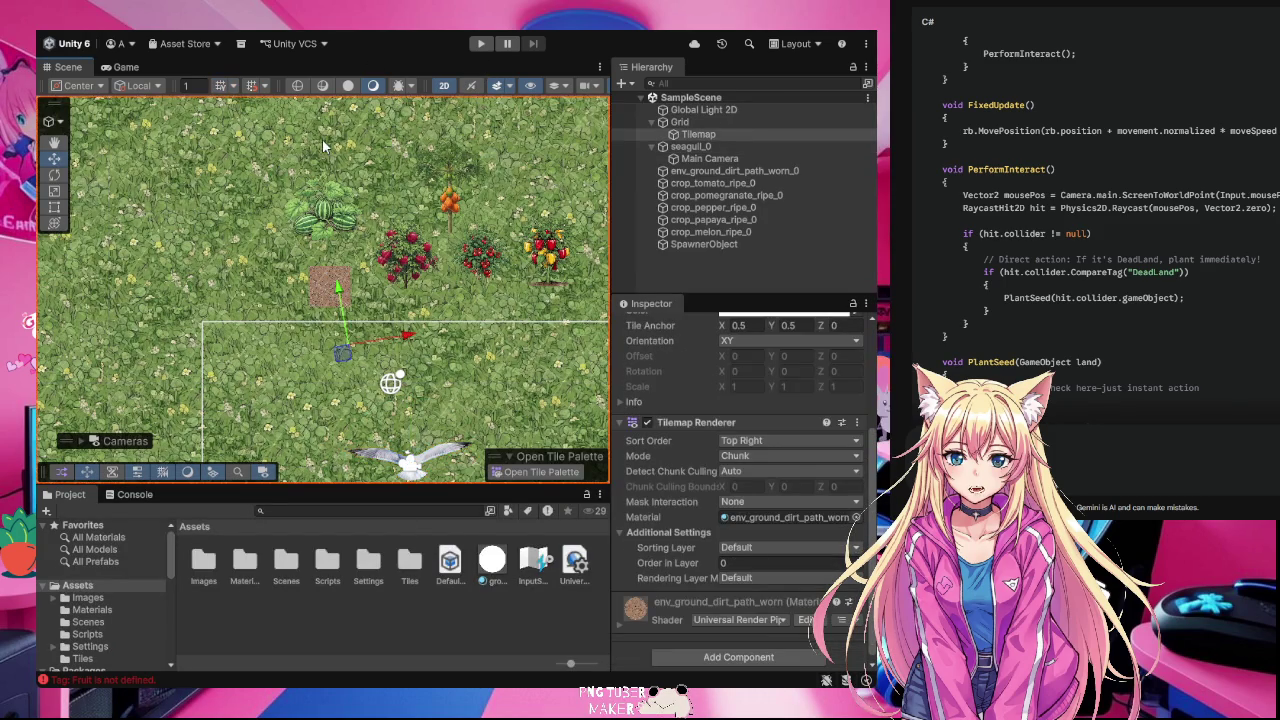
pyautogui.click(453, 614)
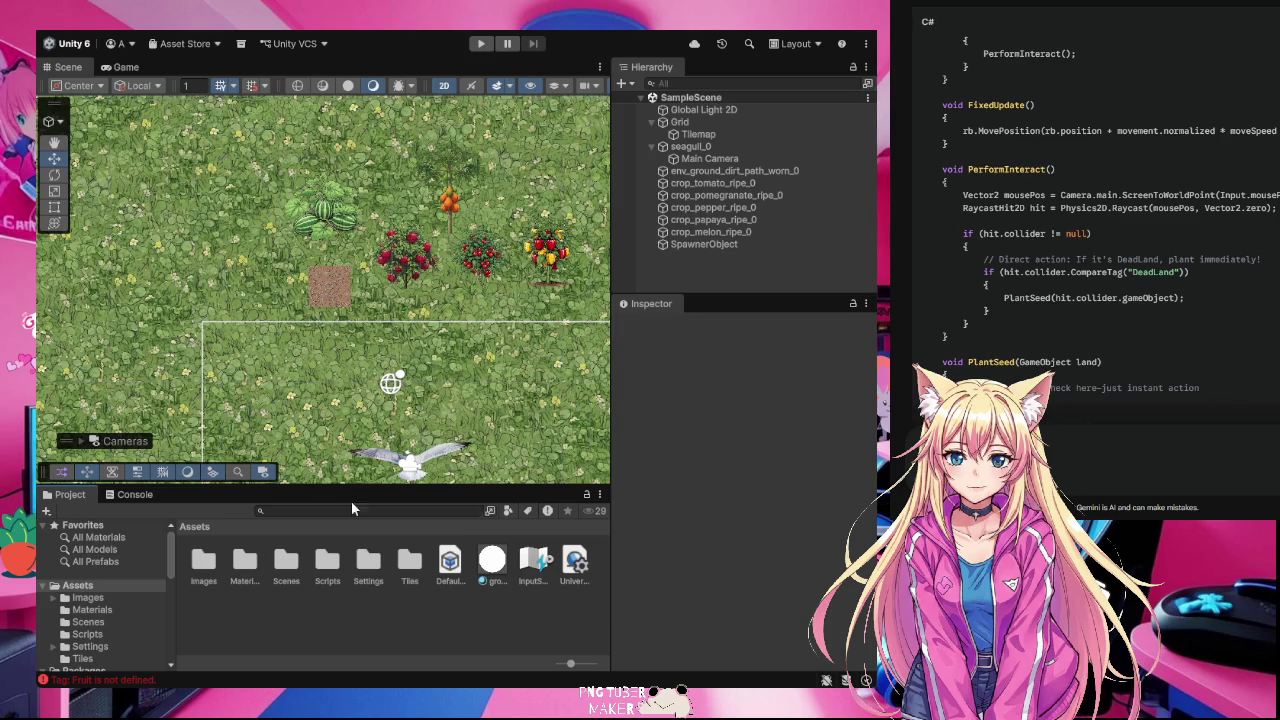
pyautogui.click(437, 461)
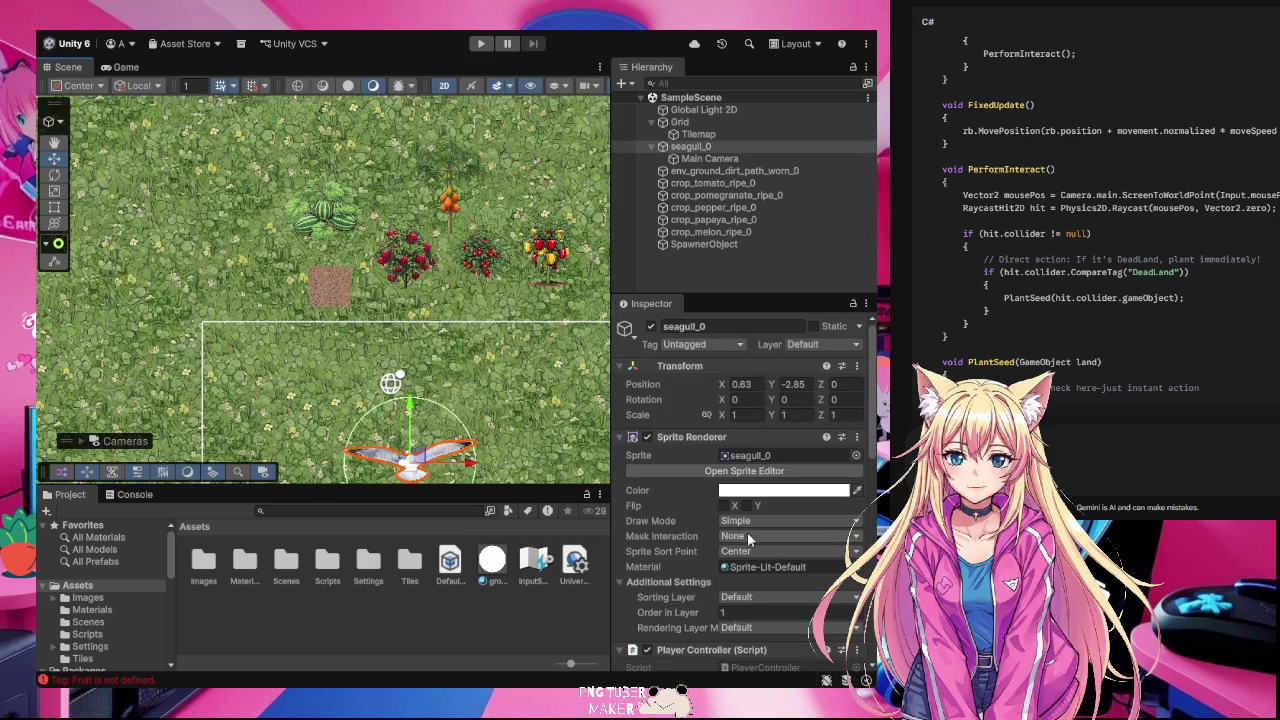
pyautogui.scroll(-3, 754, 542)
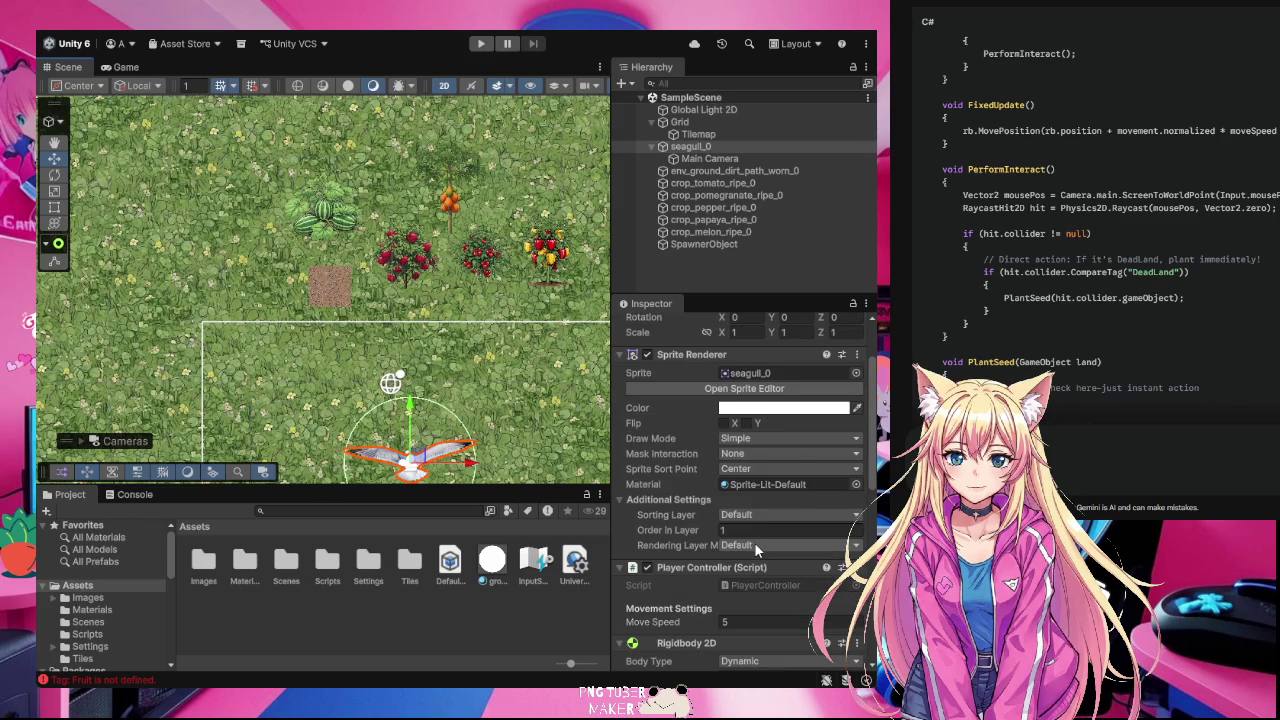
pyautogui.scroll(-6, 755, 545)
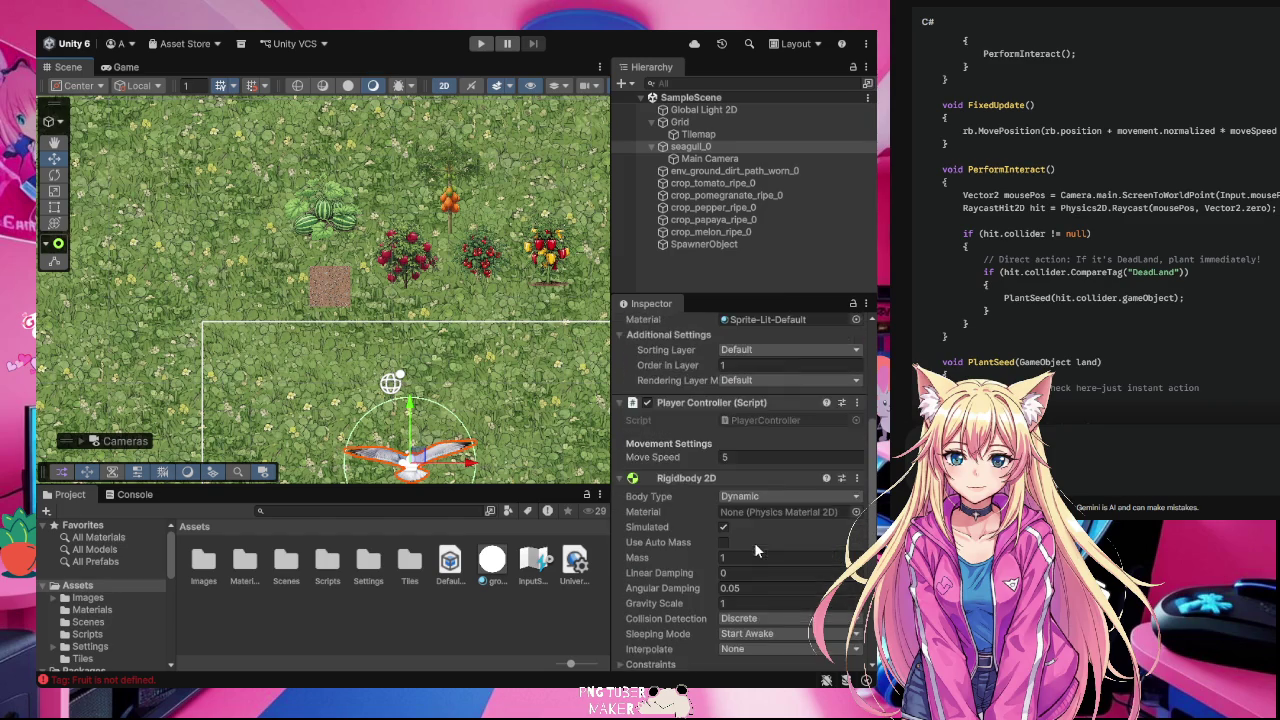
pyautogui.scroll(-2, 755, 548)
pyautogui.scroll(-8, 756, 545)
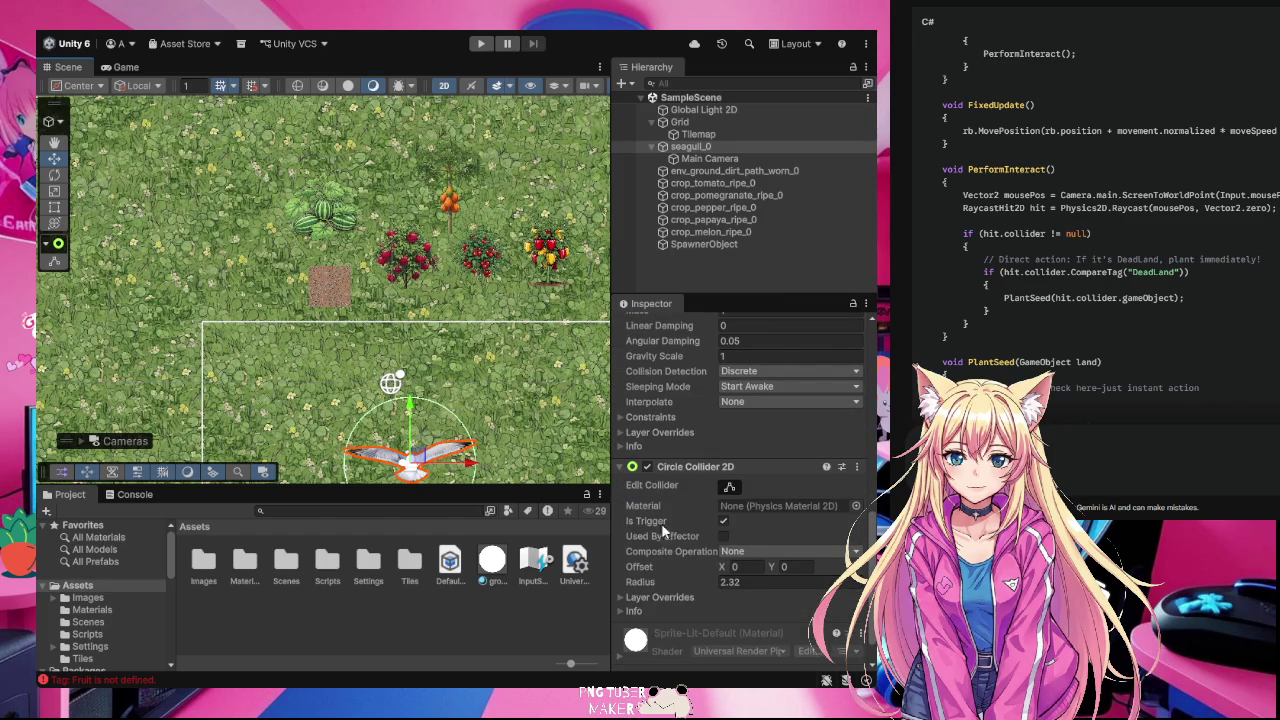
# Step: Set the seagull's Circle Collider 2D radius to 3
pyautogui.click(726, 581)
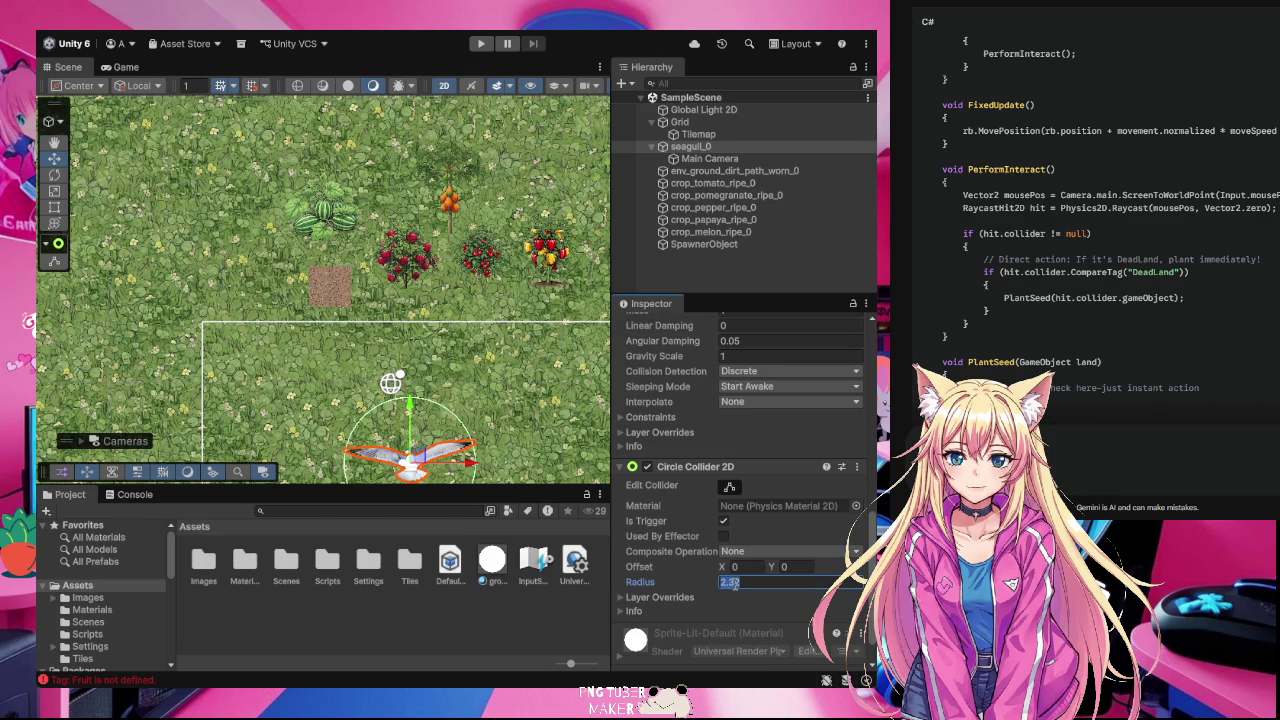
pyautogui.write('3')
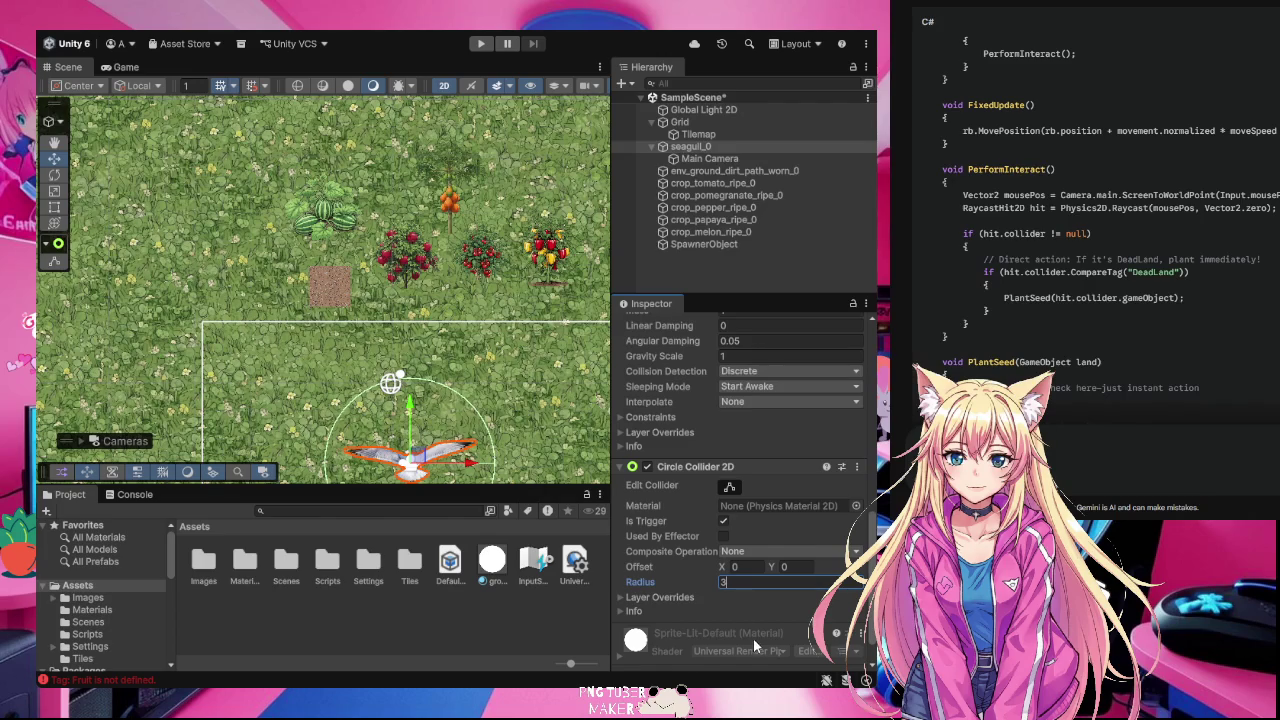
pyautogui.click(734, 613)
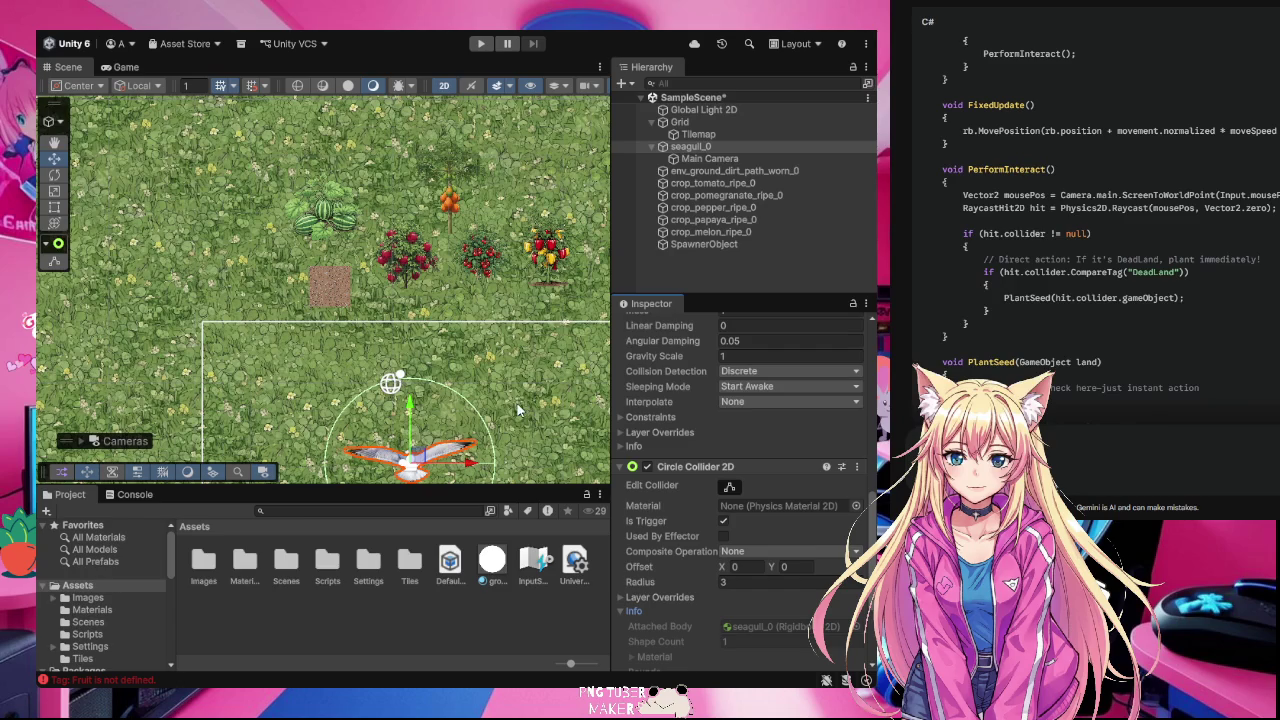
pyautogui.click(500, 260)
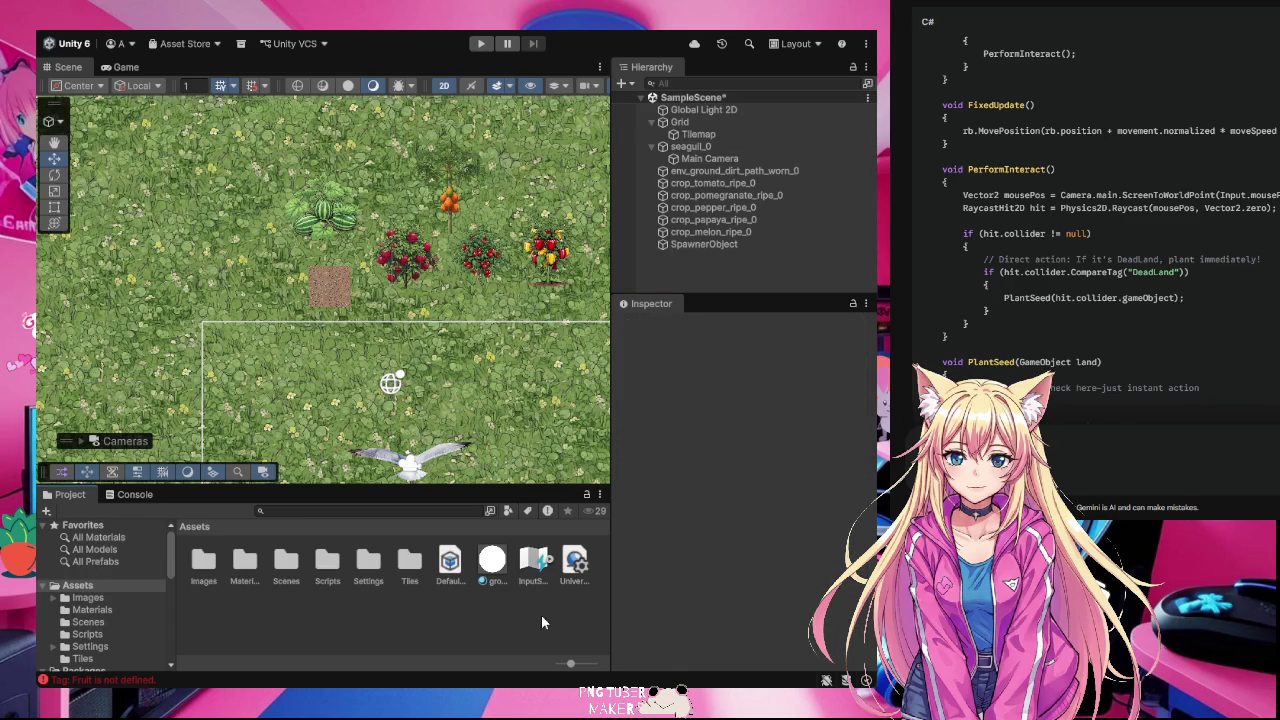
# Step: Play-test the game with the larger collider and reselect the seagull
pyautogui.click(482, 45)
pyautogui.click(428, 460)
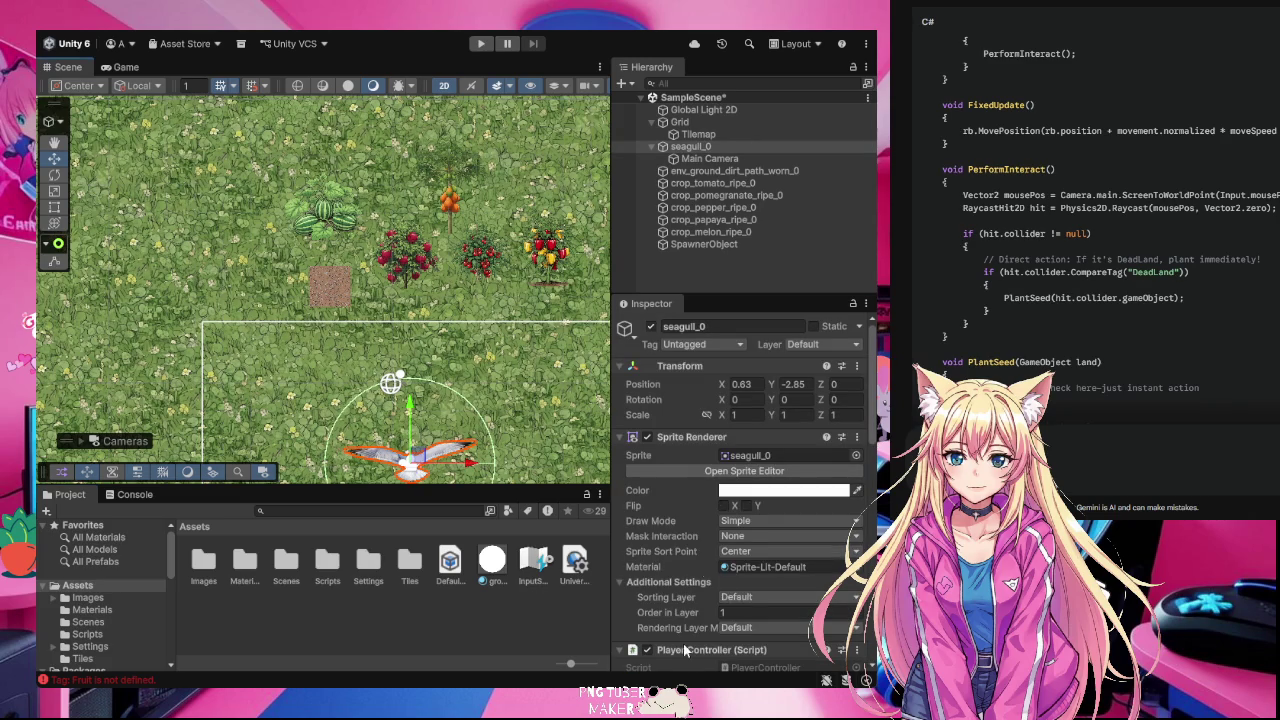
pyautogui.hotkey('alt', 'Tab')
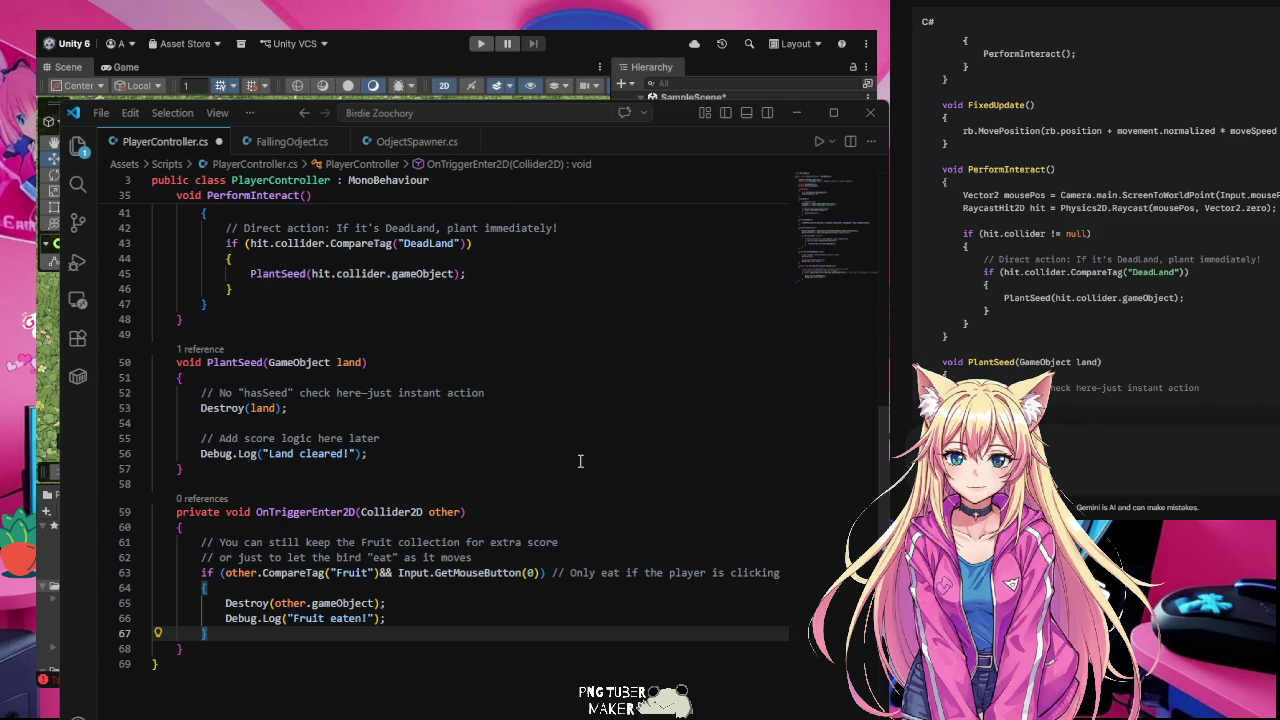
# Step: Replace 'Enter2D' in the OnTriggerEnter2D name on line 59 with 'Stay'
pyautogui.click(284, 513)
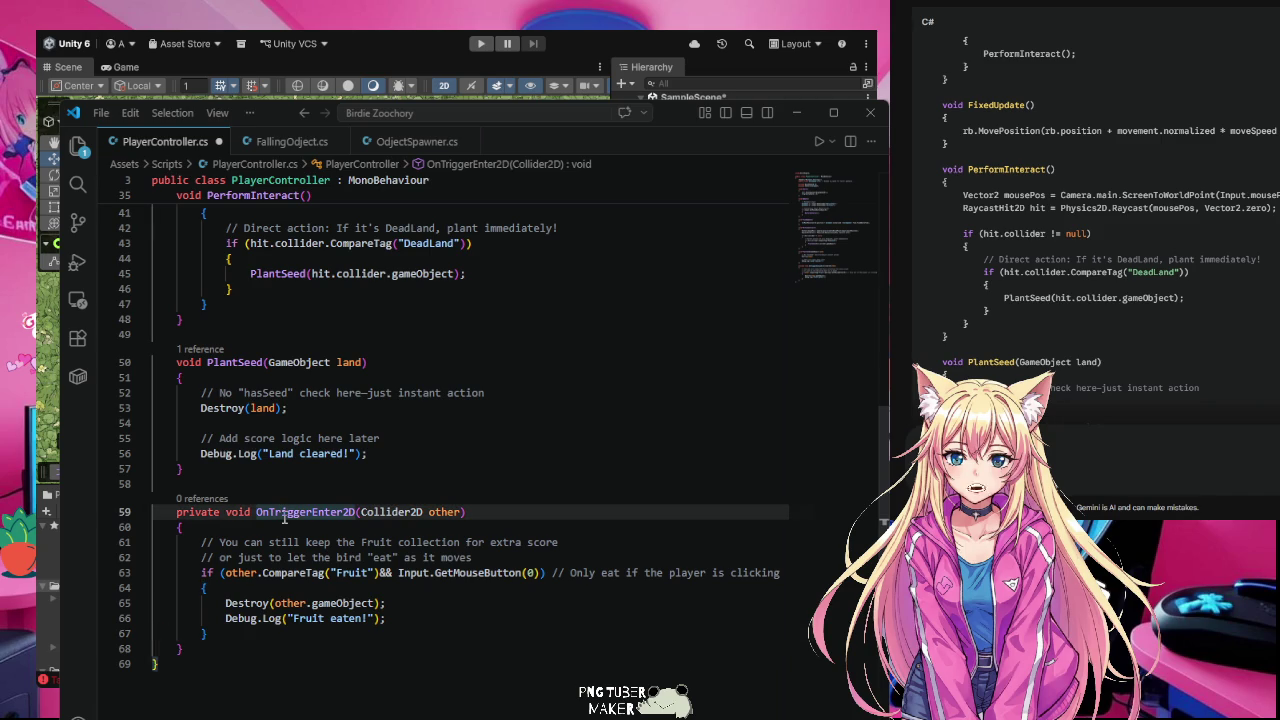
pyautogui.click(357, 513)
pyautogui.moveTo(357, 512); pyautogui.dragTo(313, 516)
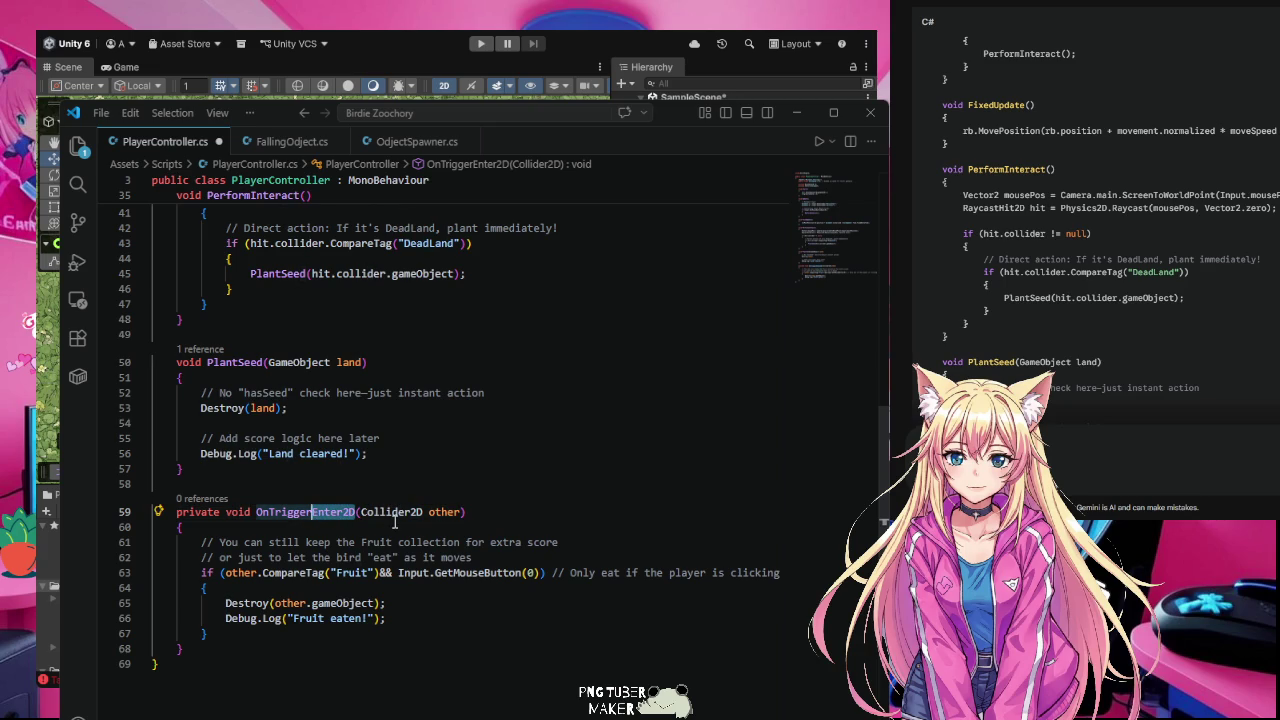
pyautogui.write('Stay')
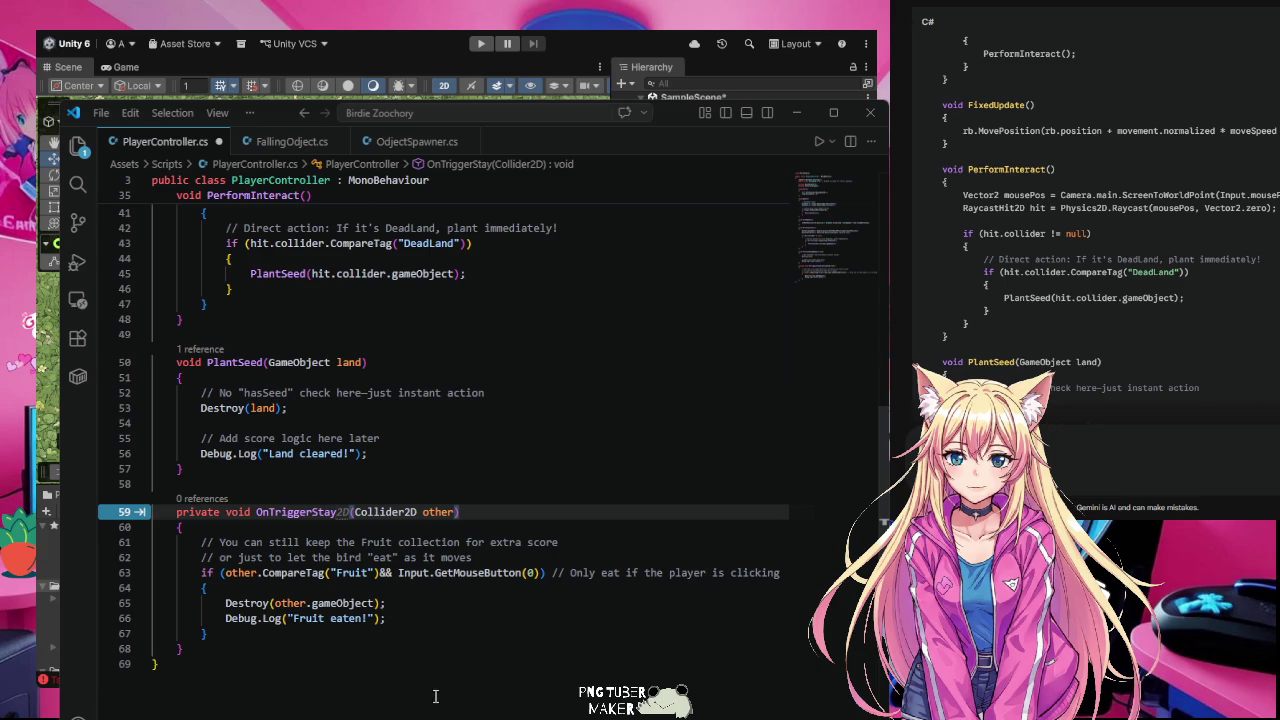
# Step: Copy the word 'Fruit' from the eaten log message
pyautogui.click(306, 618)
pyautogui.moveTo(306, 618); pyautogui.dragTo(323, 618)
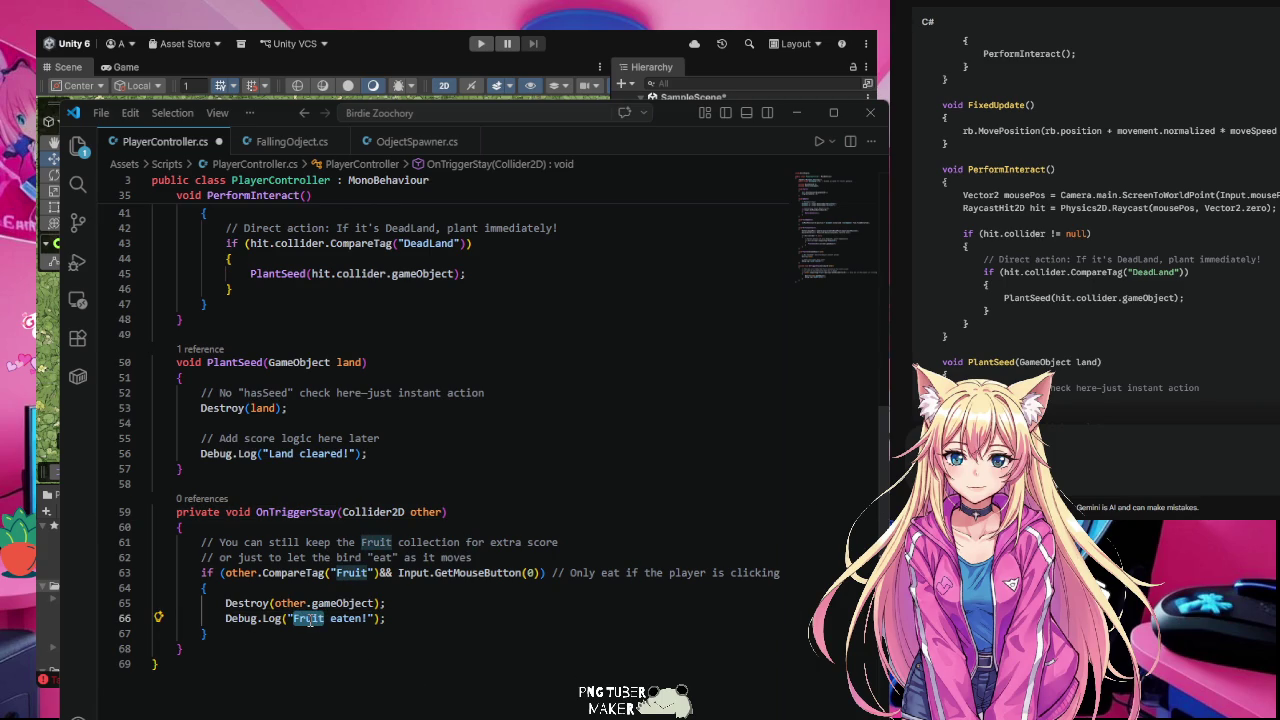
pyautogui.rightClick(310, 619)
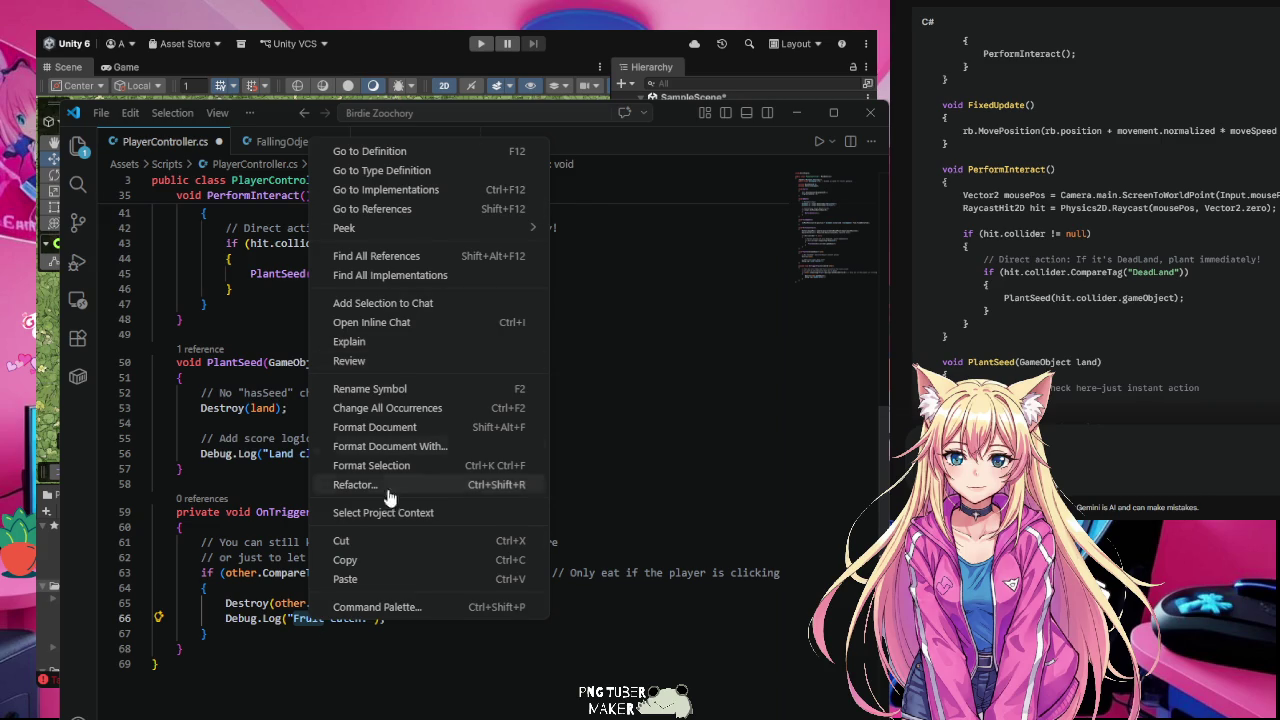
pyautogui.click(372, 563)
pyautogui.click(511, 686)
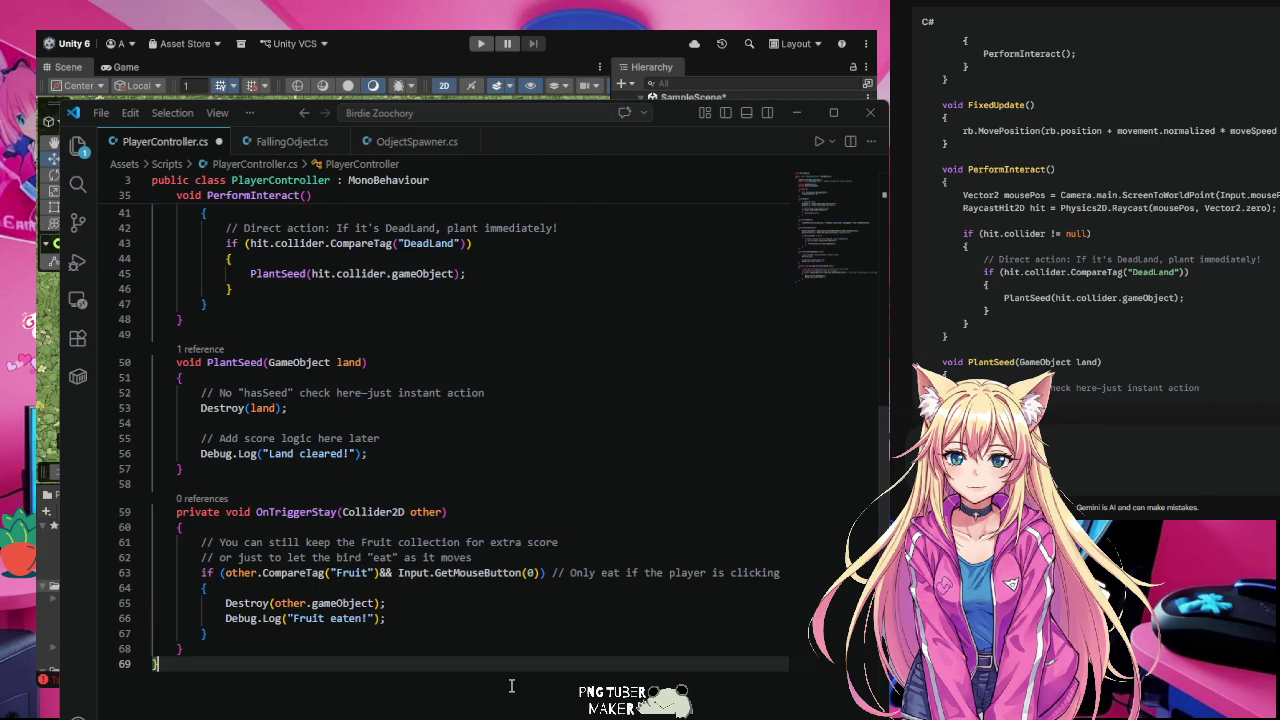
# Step: Complete the method name as OnTriggerStay2D and save PlayerController.cs
pyautogui.click(341, 512)
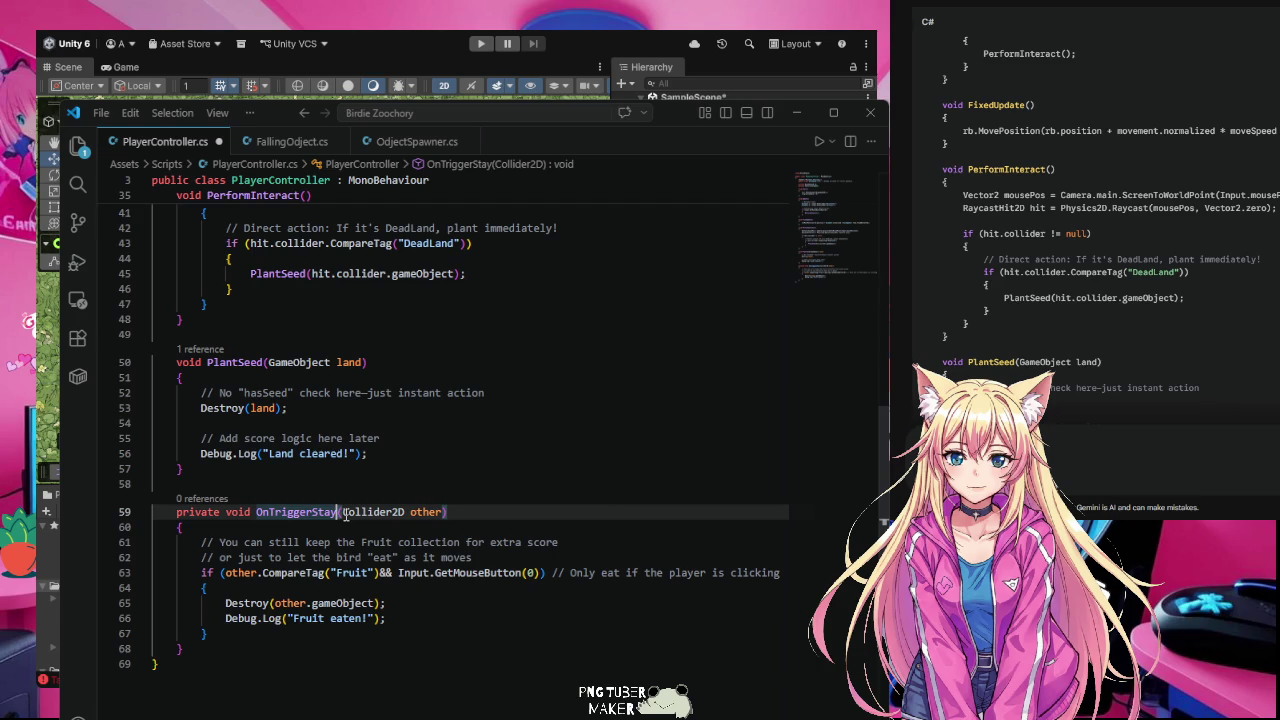
pyautogui.write('2D')
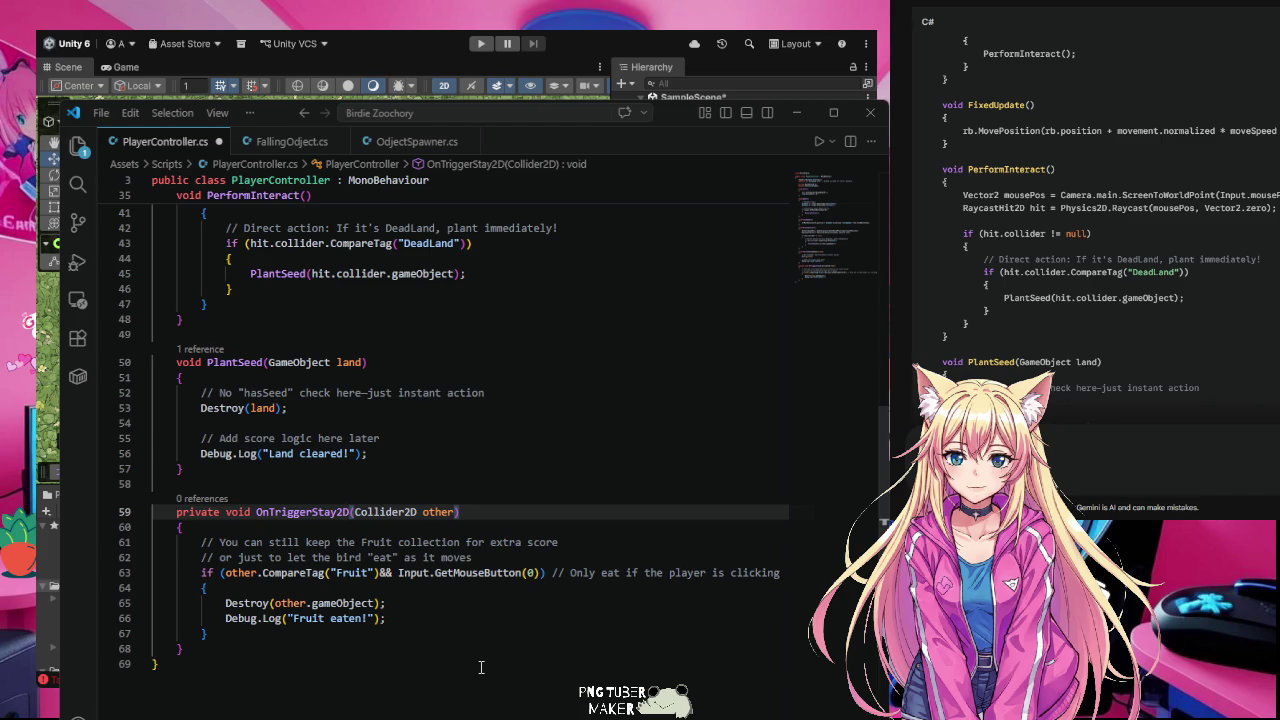
pyautogui.click(481, 667)
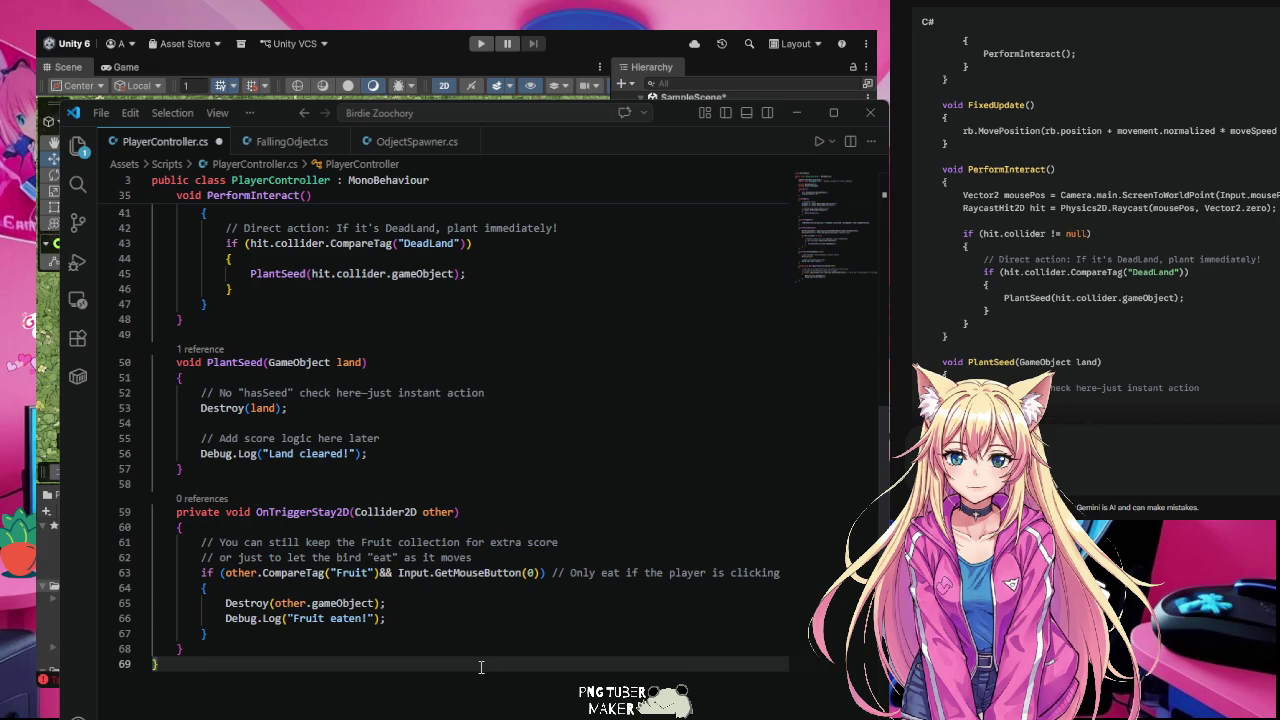
pyautogui.hotkey('ctrl', 's')
pyautogui.click(800, 107)
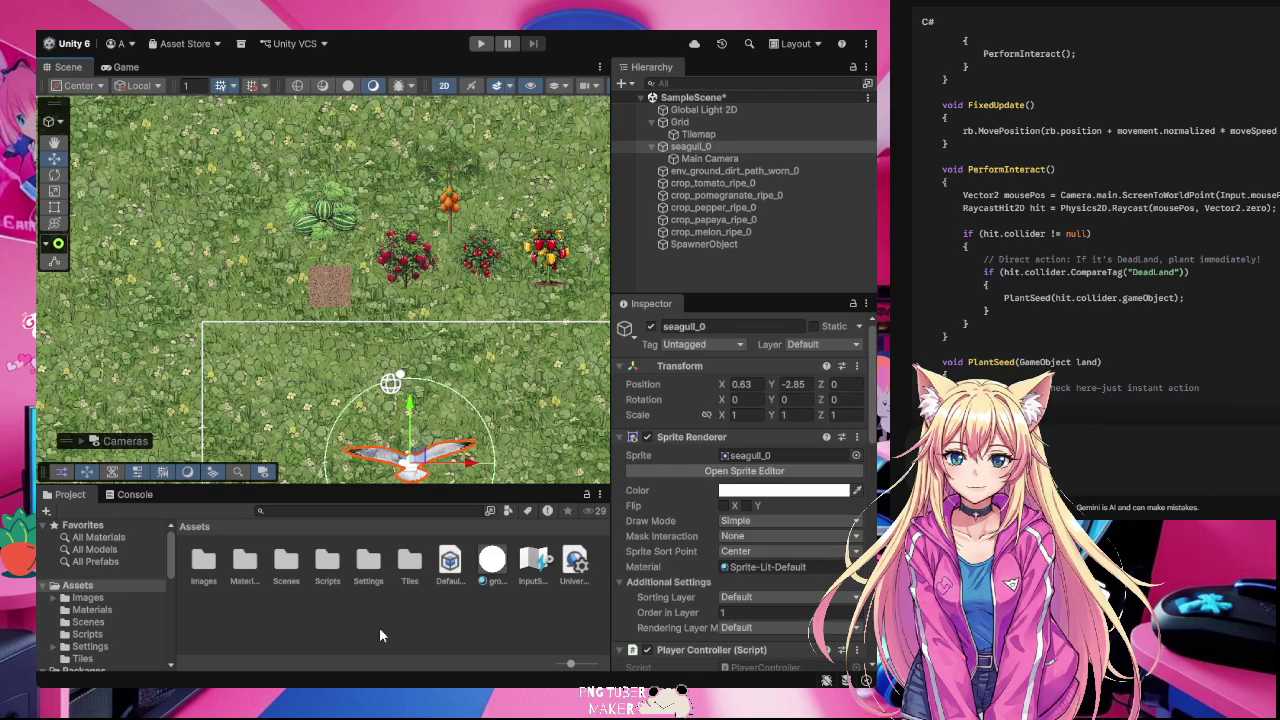
# Step: Select the seagull, then the pomegranate crop, in the Scene view
pyautogui.click(379, 627)
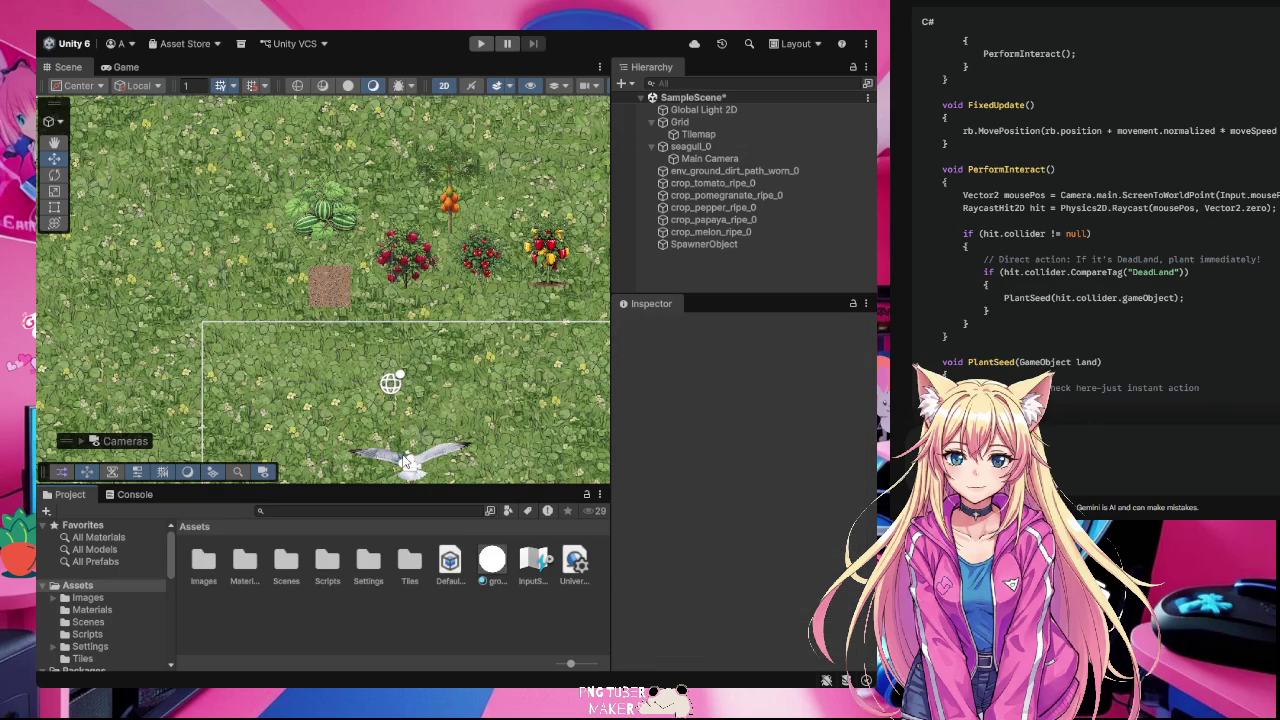
pyautogui.click(403, 462)
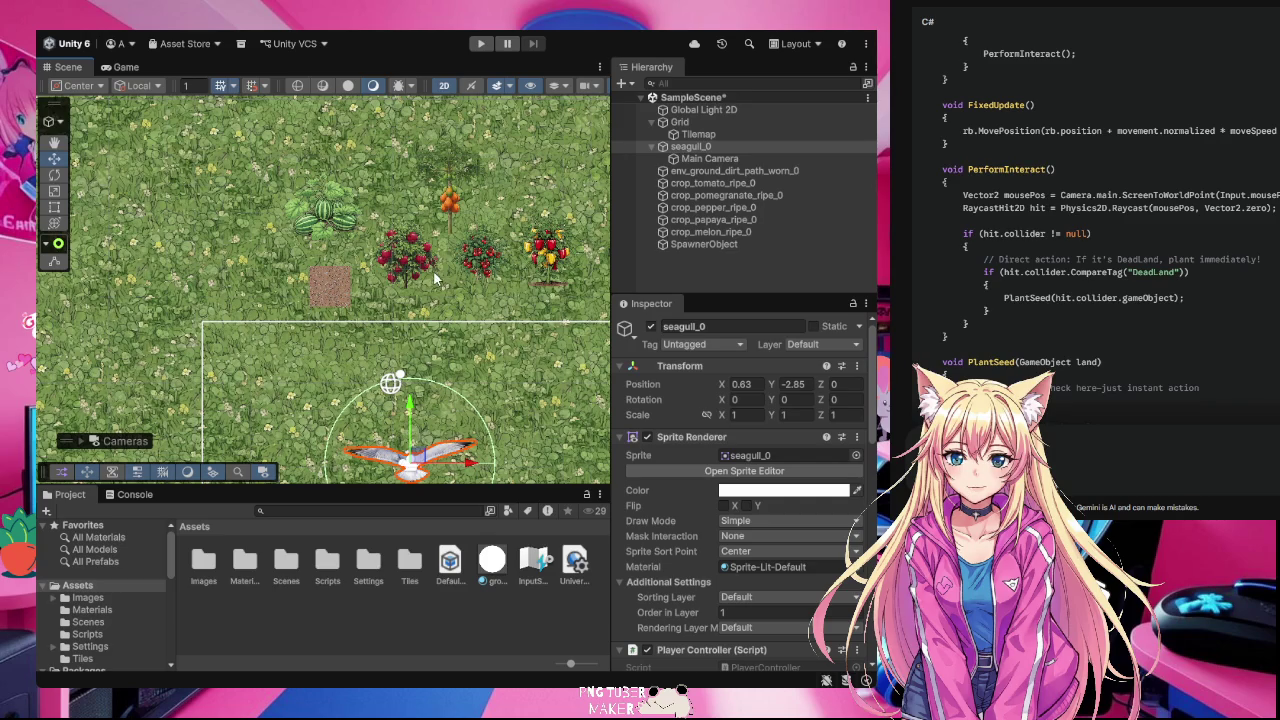
pyautogui.click(405, 259)
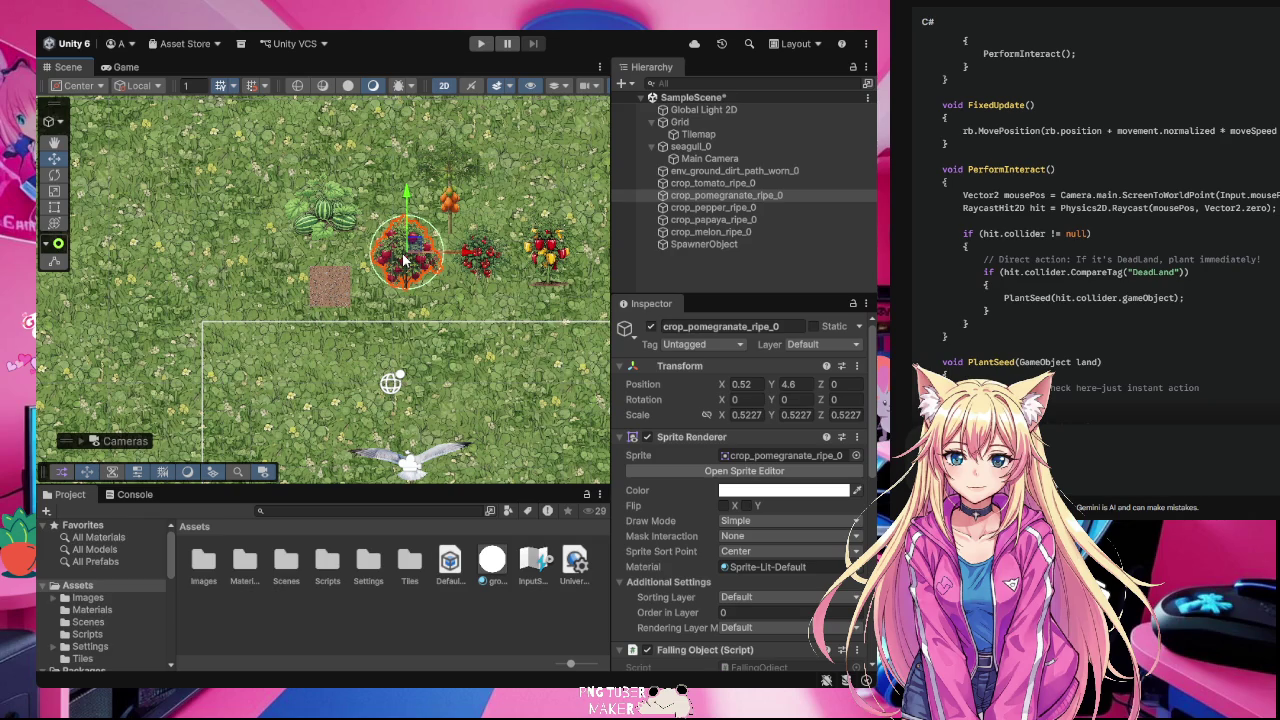
# Step: Create a Fruit tag through Add Tag... and assign it to the pomegranate crop
pyautogui.click(720, 348)
pyautogui.click(722, 490)
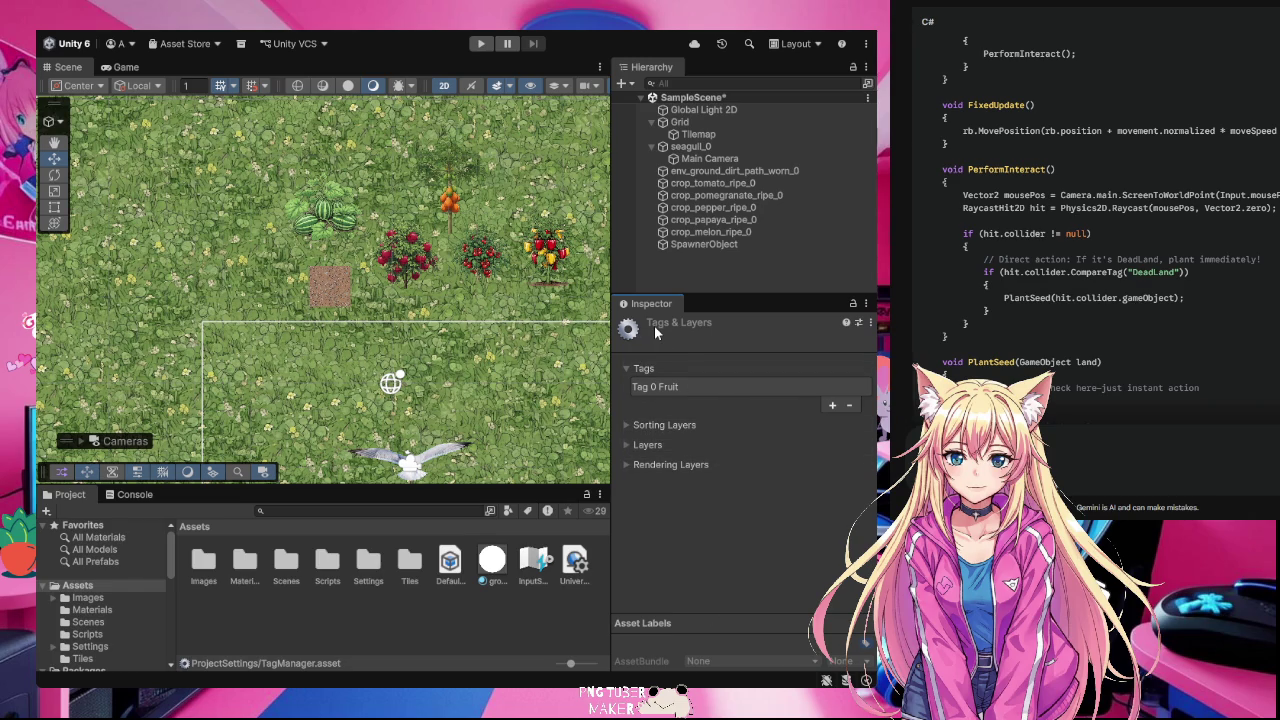
pyautogui.click(402, 262)
pyautogui.click(738, 345)
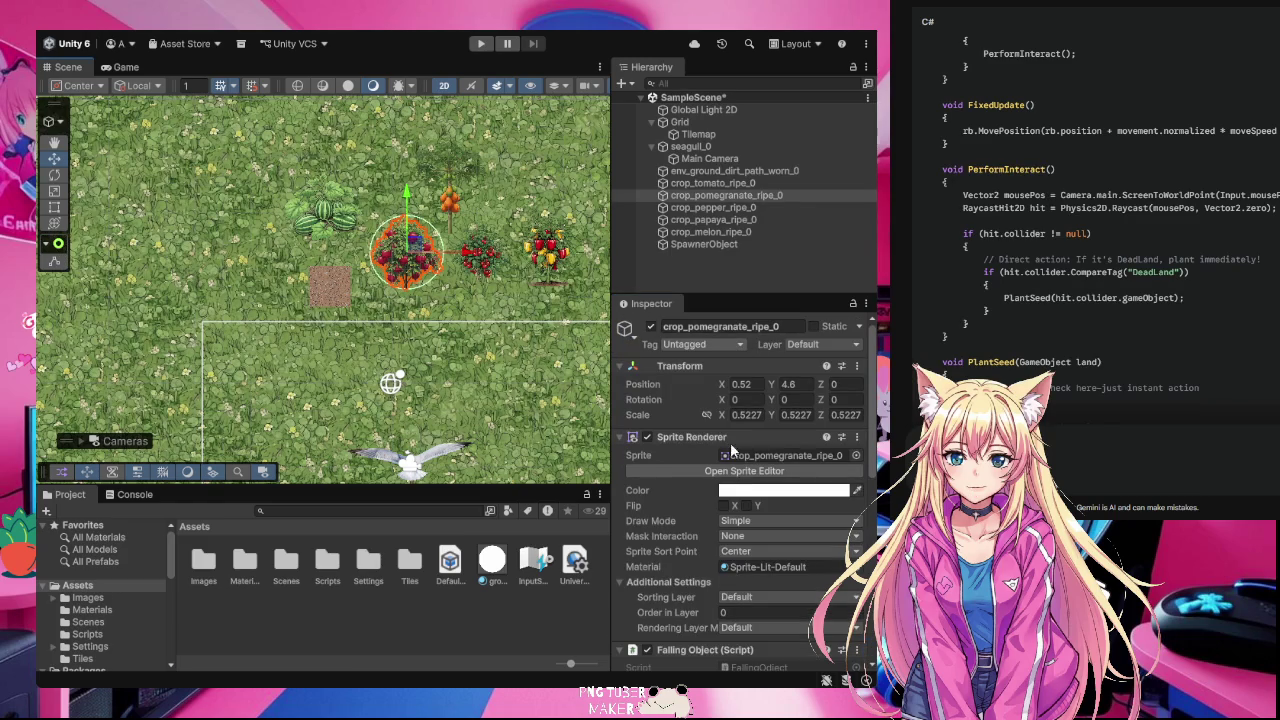
pyautogui.click(728, 490)
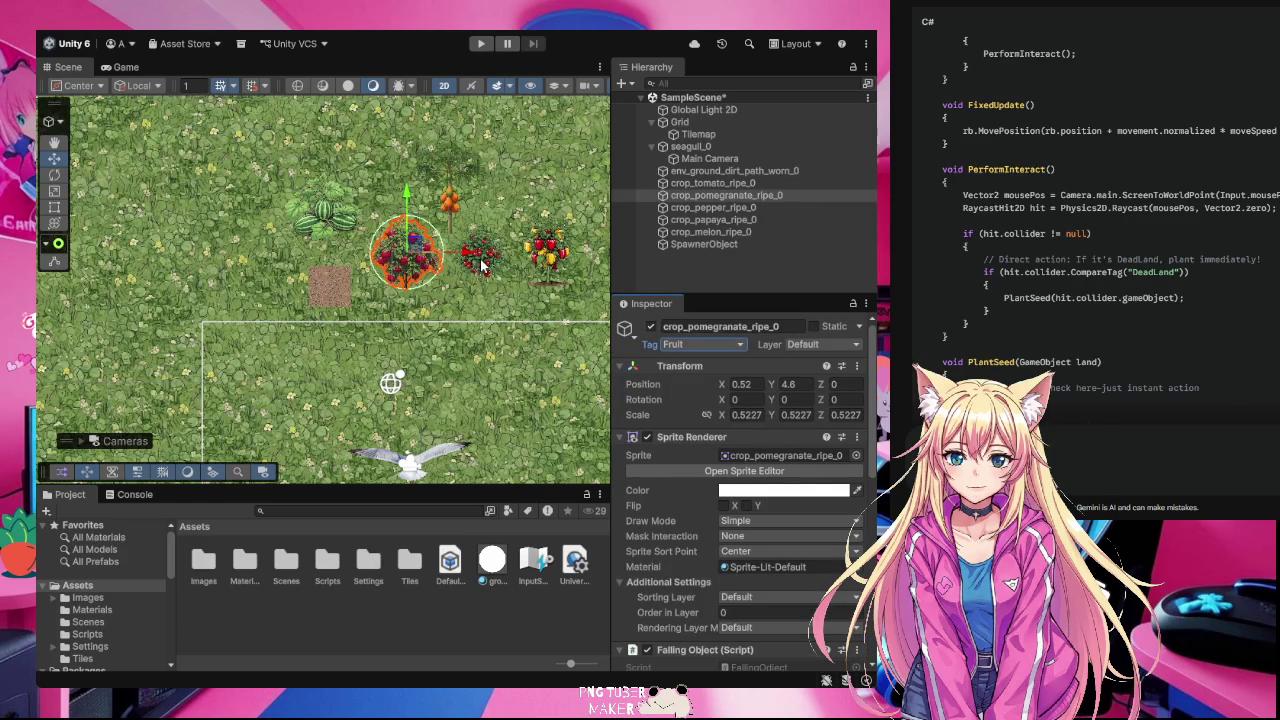
# Step: Tag the tomato and papaya crops as Fruit
pyautogui.click(722, 176)
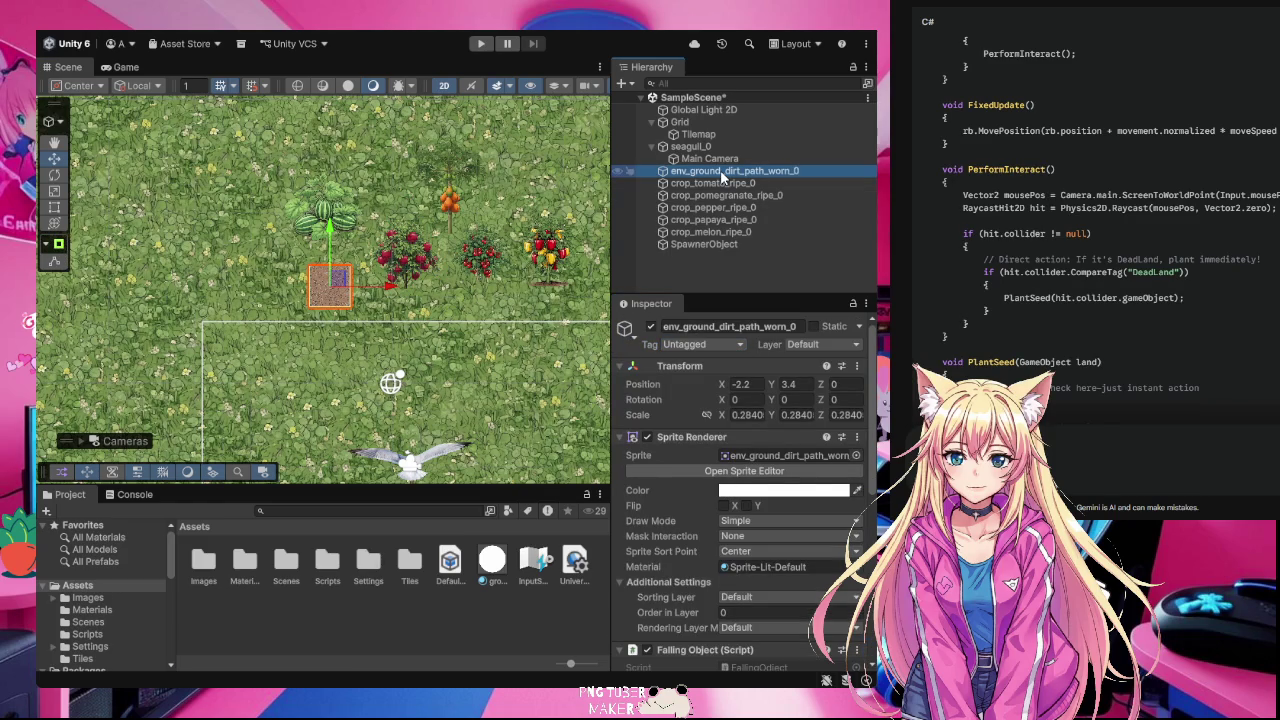
pyautogui.click(722, 184)
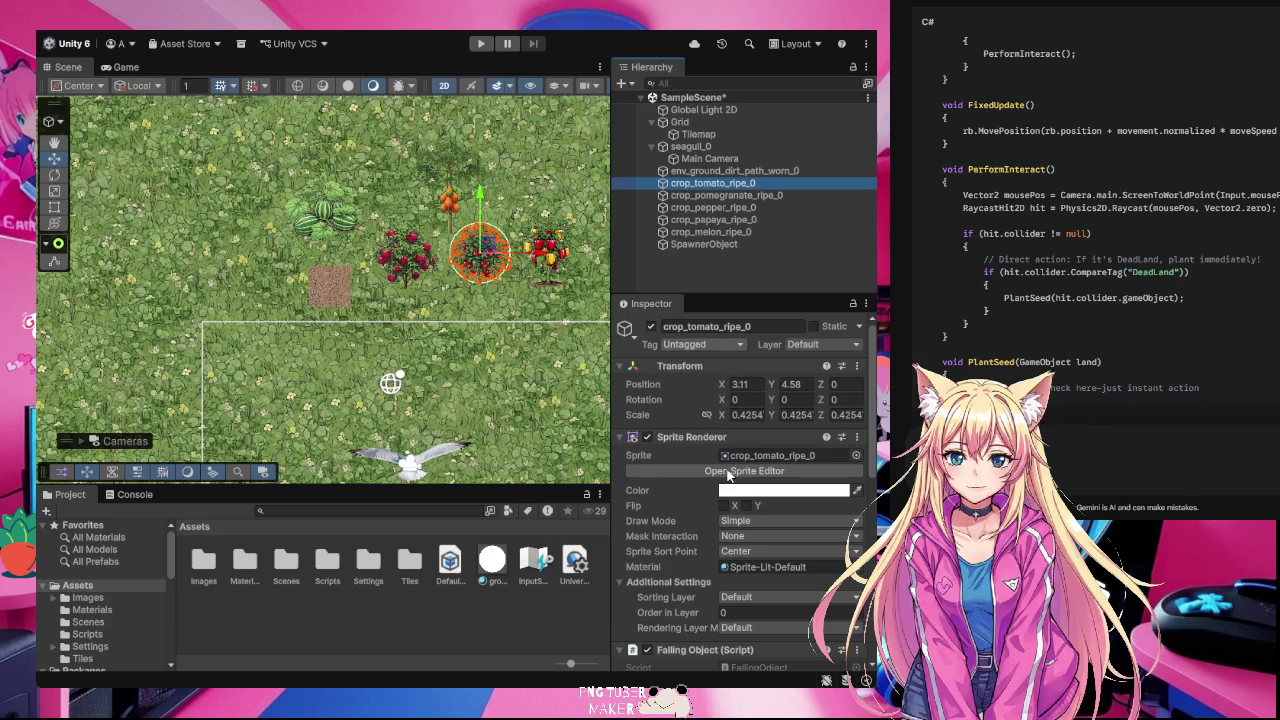
pyautogui.click(700, 344)
pyautogui.click(700, 471)
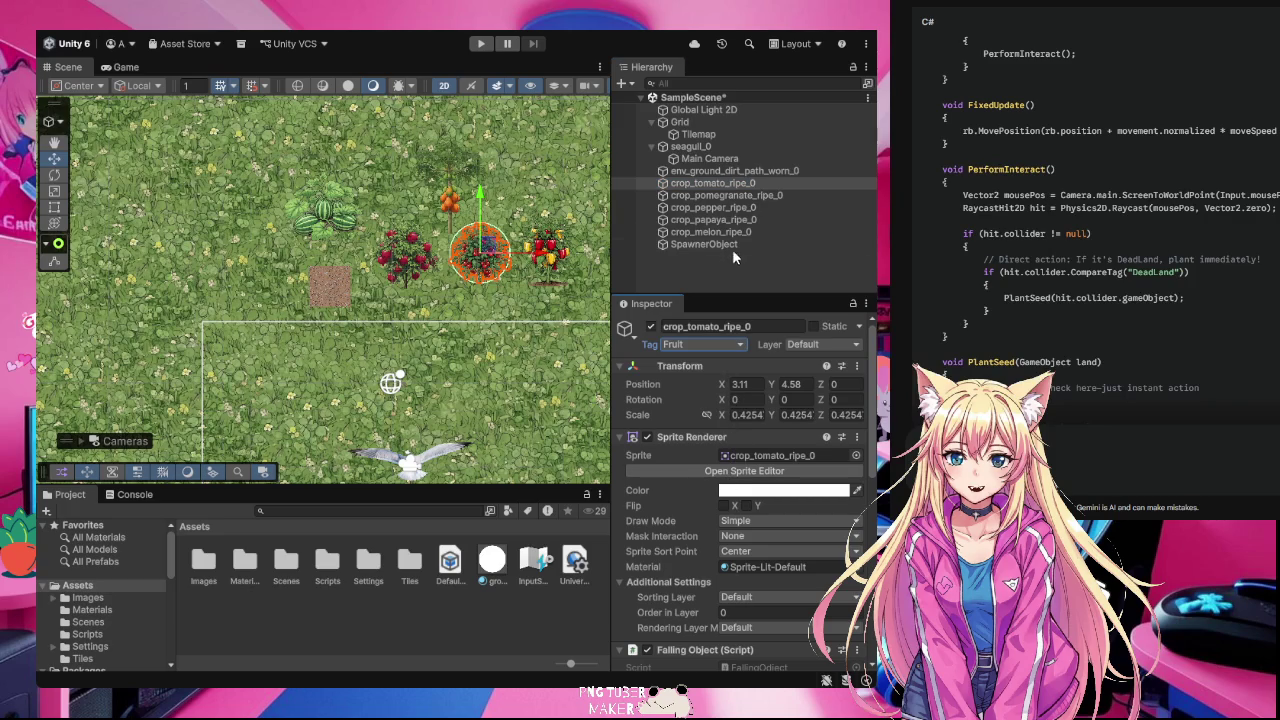
pyautogui.click(722, 196)
pyautogui.click(716, 207)
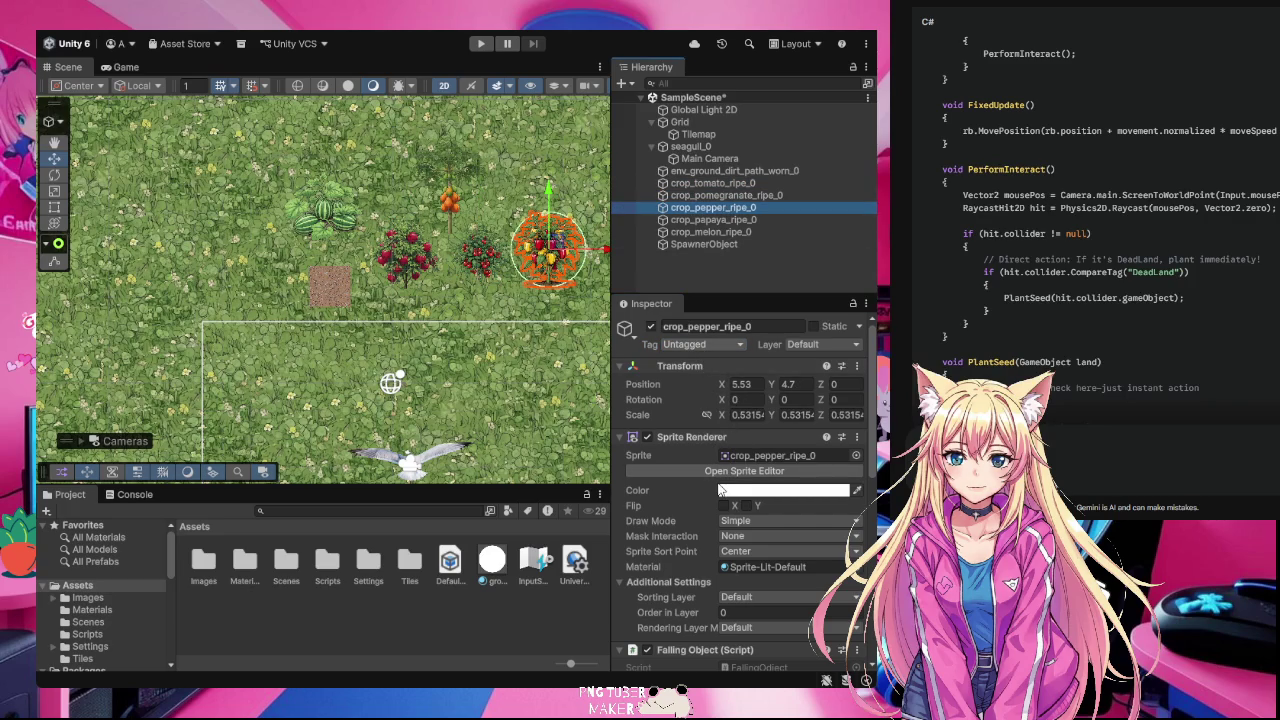
pyautogui.click(718, 220)
pyautogui.click(700, 350)
pyautogui.click(713, 481)
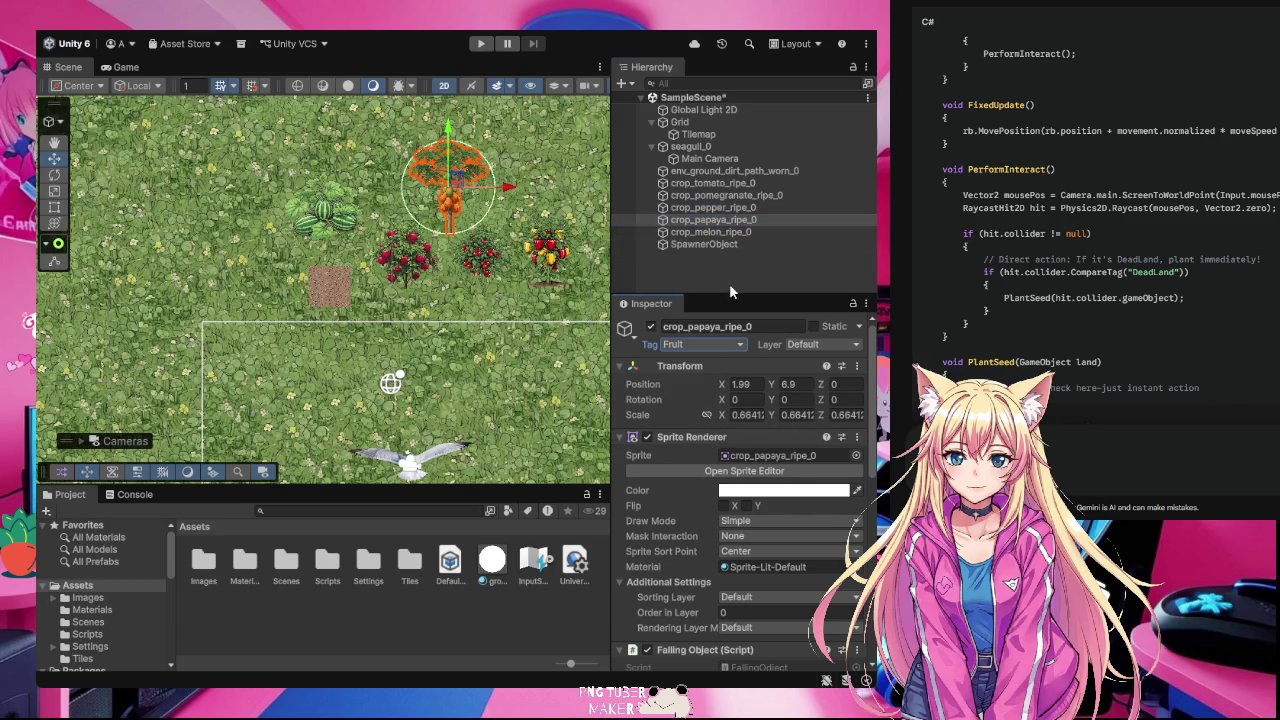
# Step: Tag the melon crop as Fruit and nudge it slightly left
pyautogui.click(718, 232)
pyautogui.click(700, 347)
pyautogui.click(710, 483)
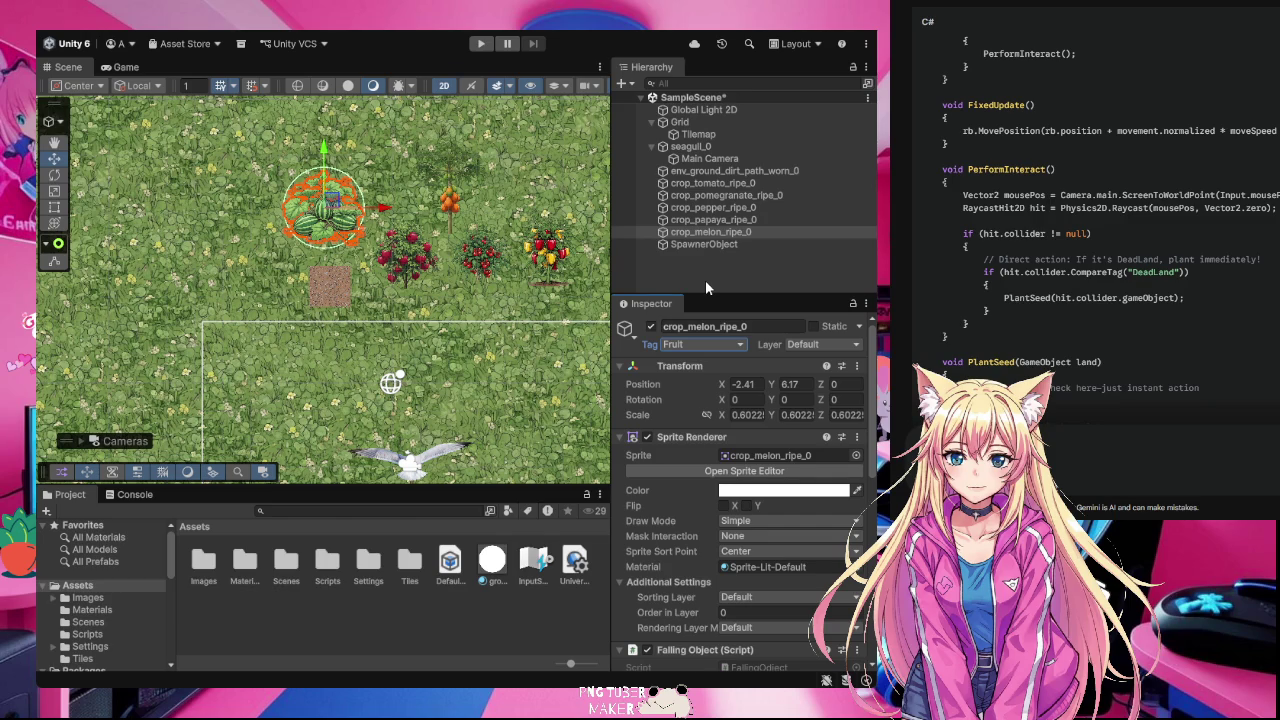
pyautogui.moveTo(336, 204); pyautogui.dragTo(306, 200)
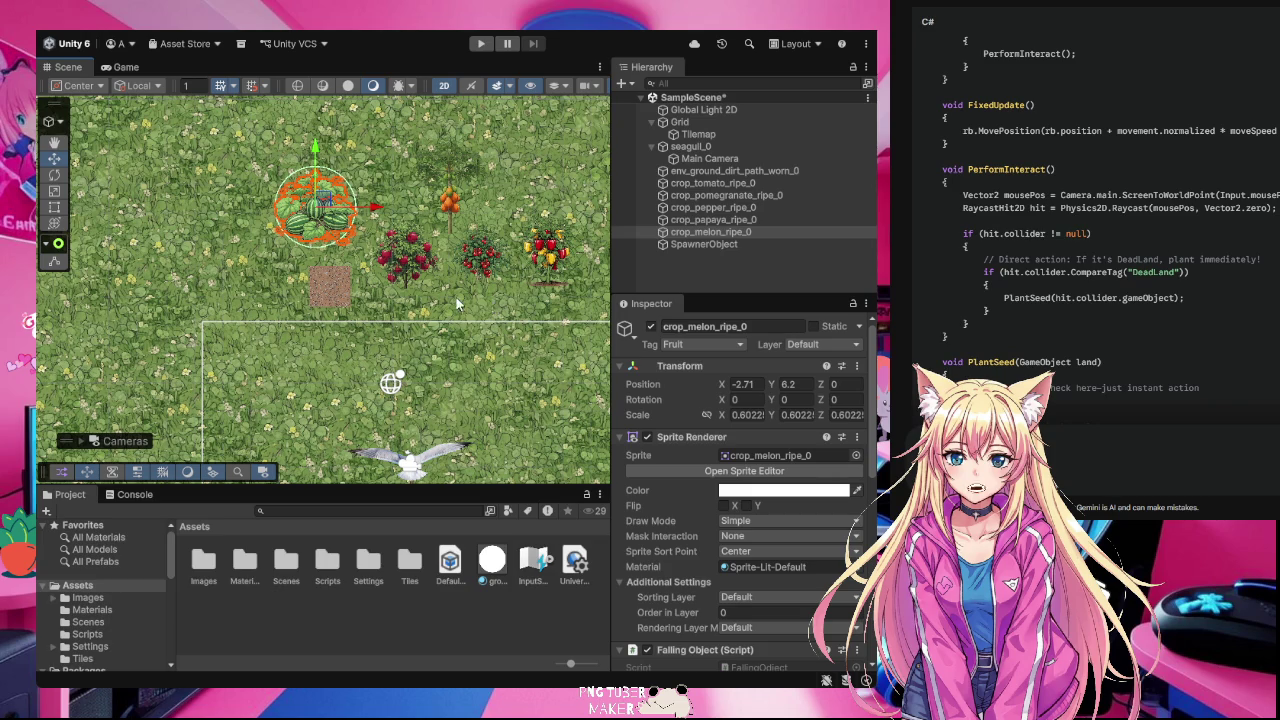
pyautogui.click(294, 277)
# Step: Save the scene and play-test, flying the seagull with W and clicking field tiles
pyautogui.hotkey('ctrl', 's')
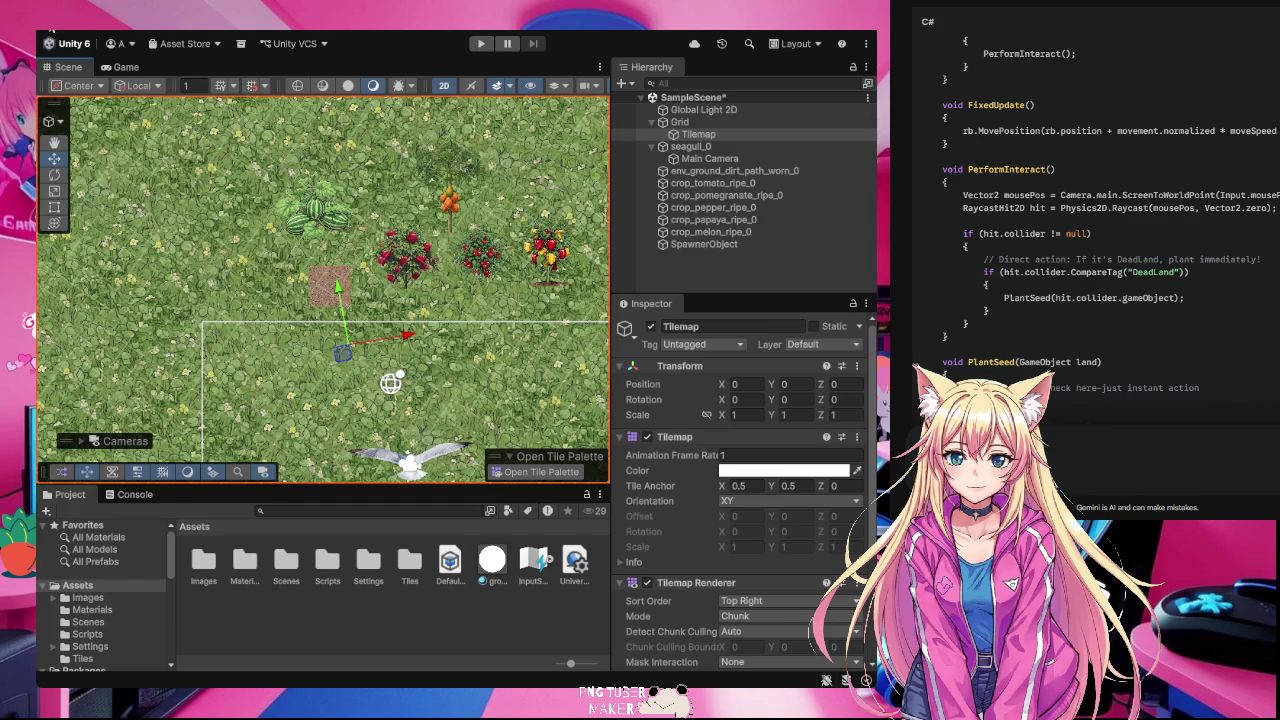
pyautogui.click(481, 46)
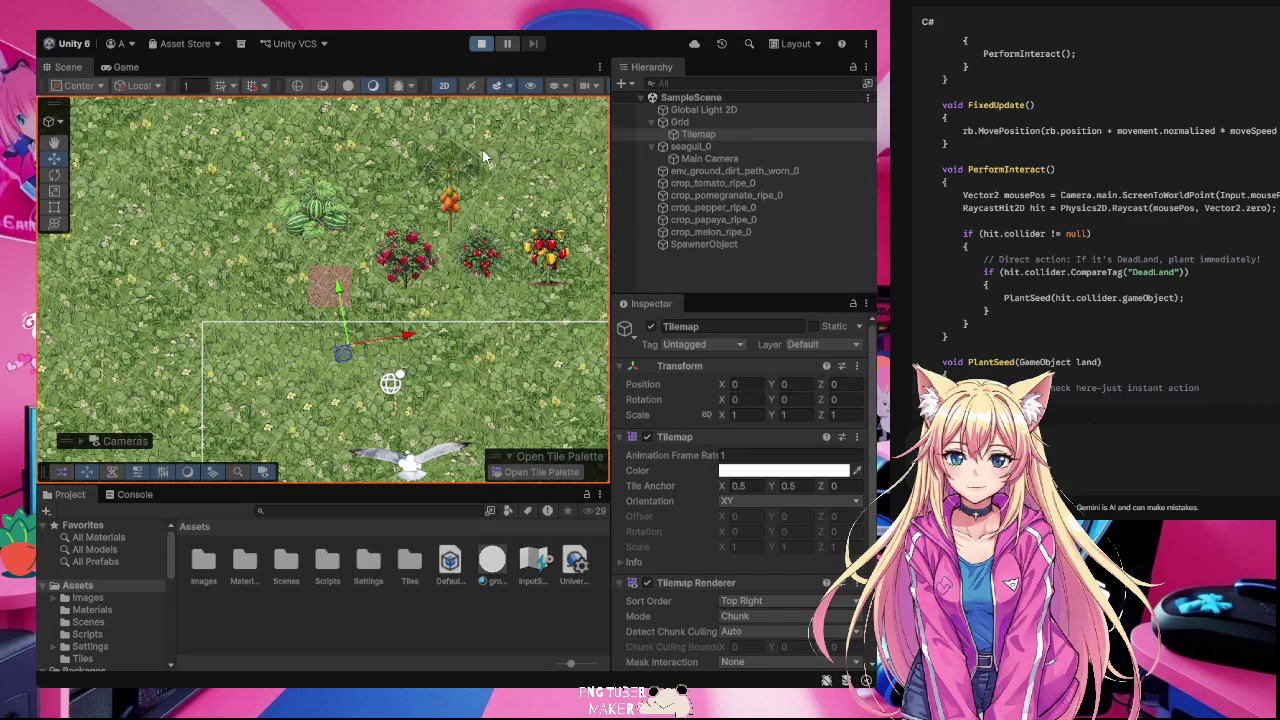
pyautogui.press('w')
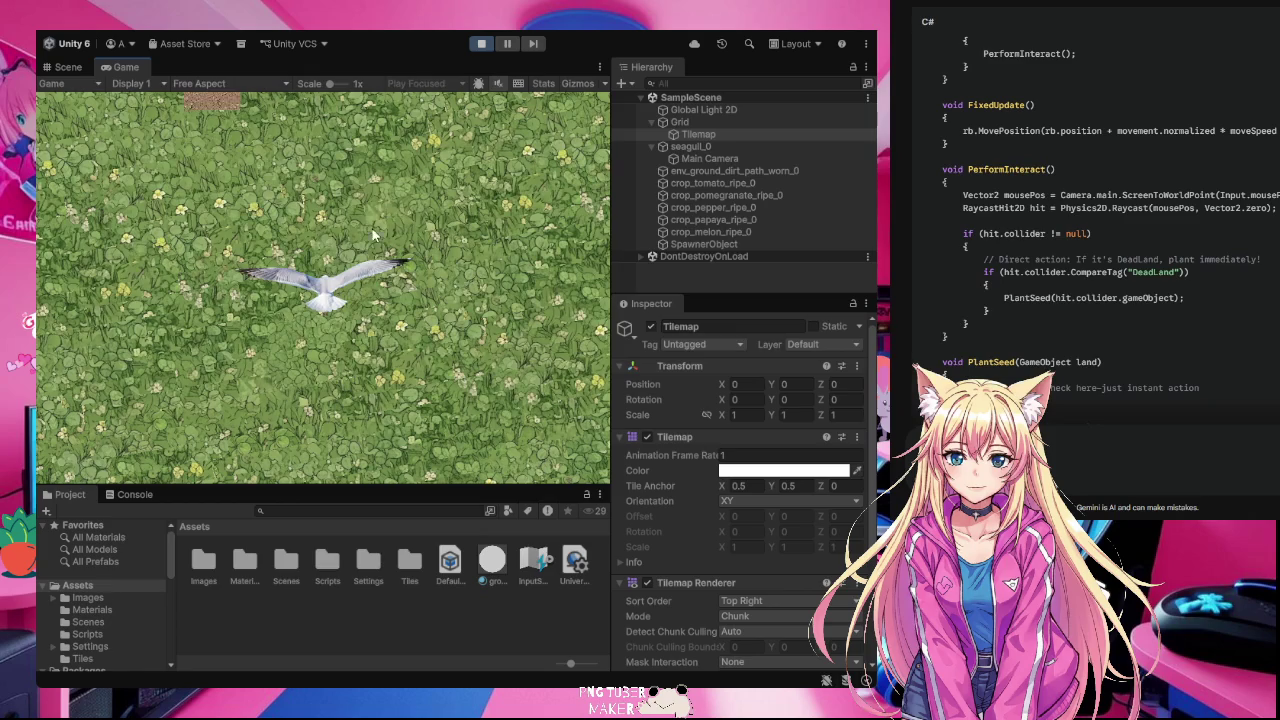
pyautogui.press('w')
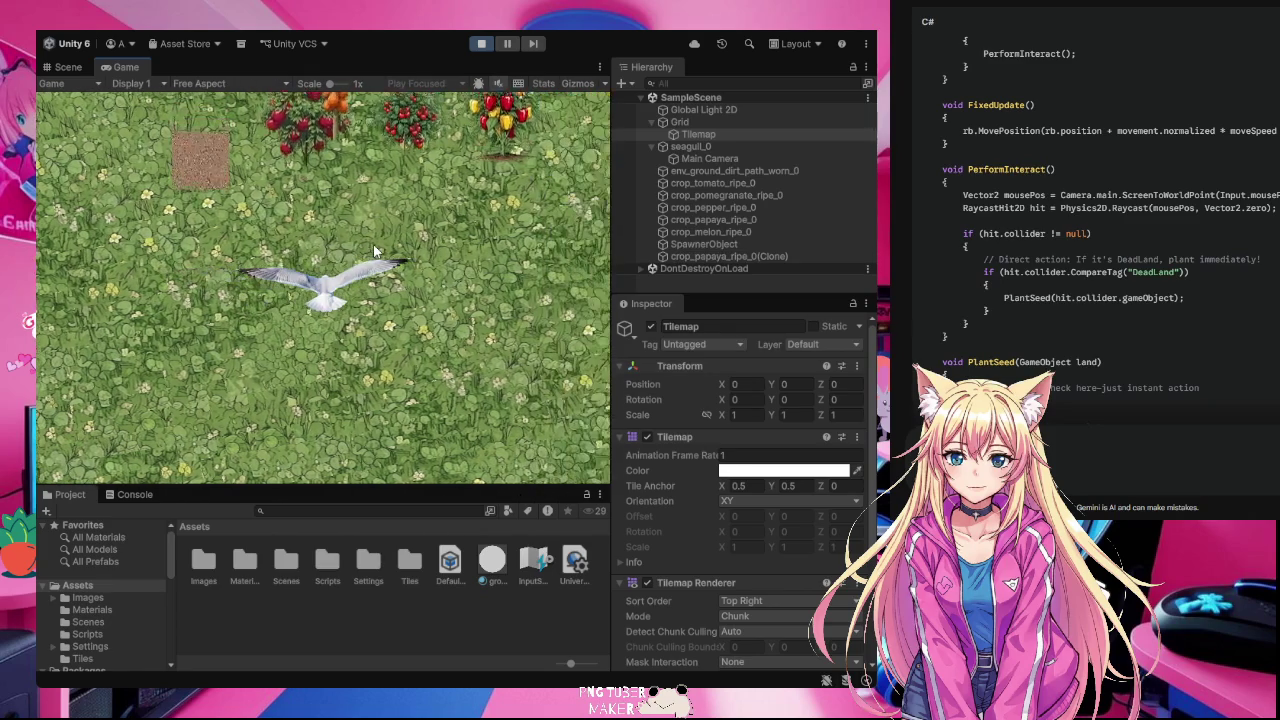
pyautogui.press('w')
pyautogui.click(364, 255)
pyautogui.press('w')
pyautogui.click(300, 246)
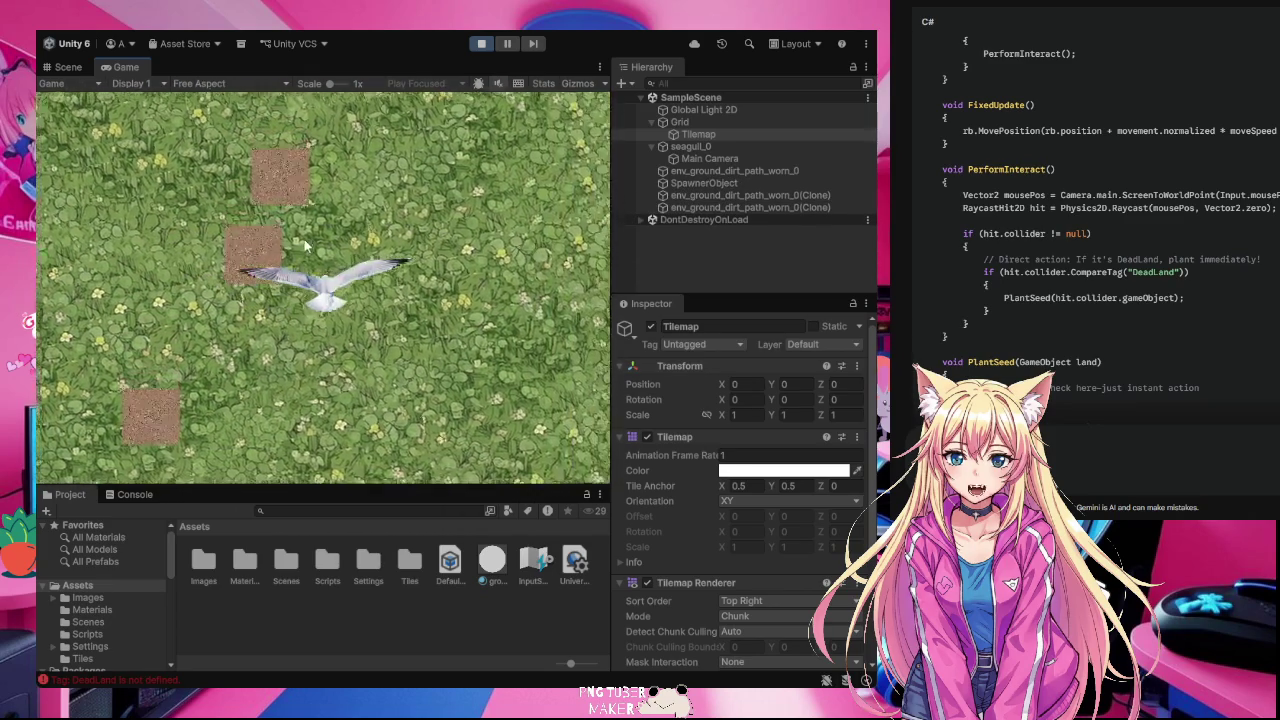
pyautogui.click(350, 260)
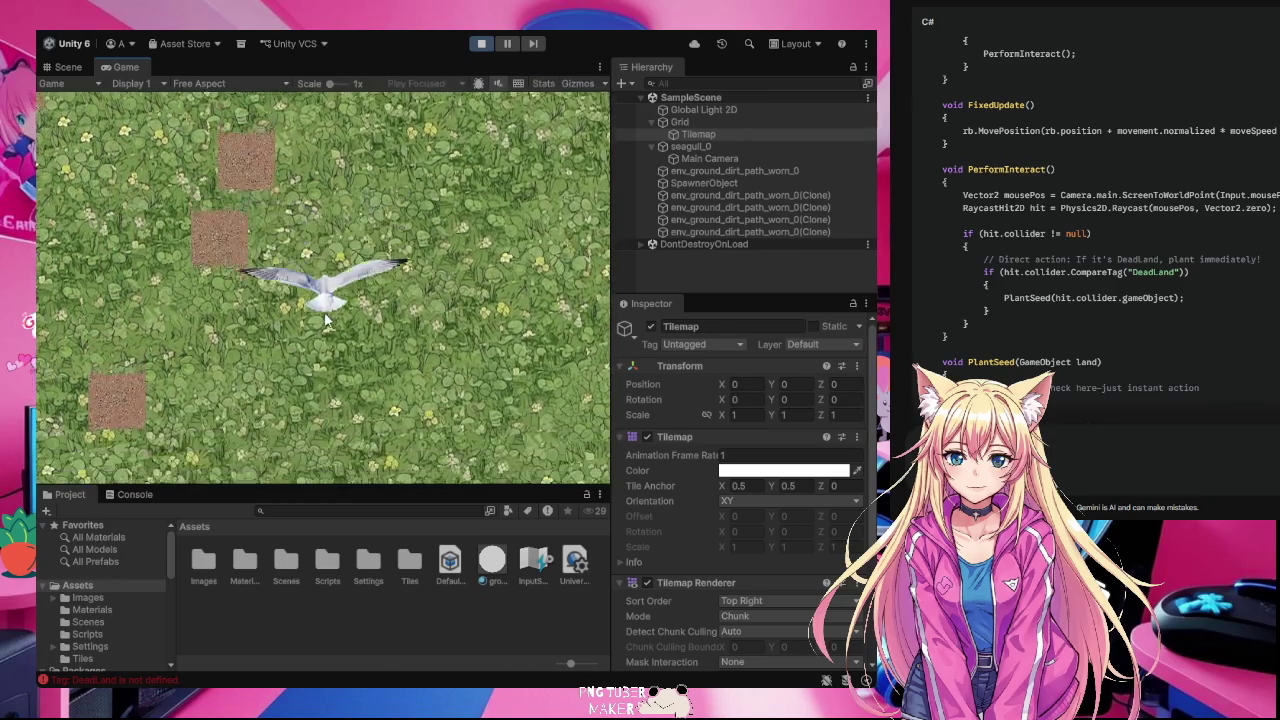
# Step: Stop the play test with Ctrl+P and select the seagull
pyautogui.hotkey('ctrl', 'p')
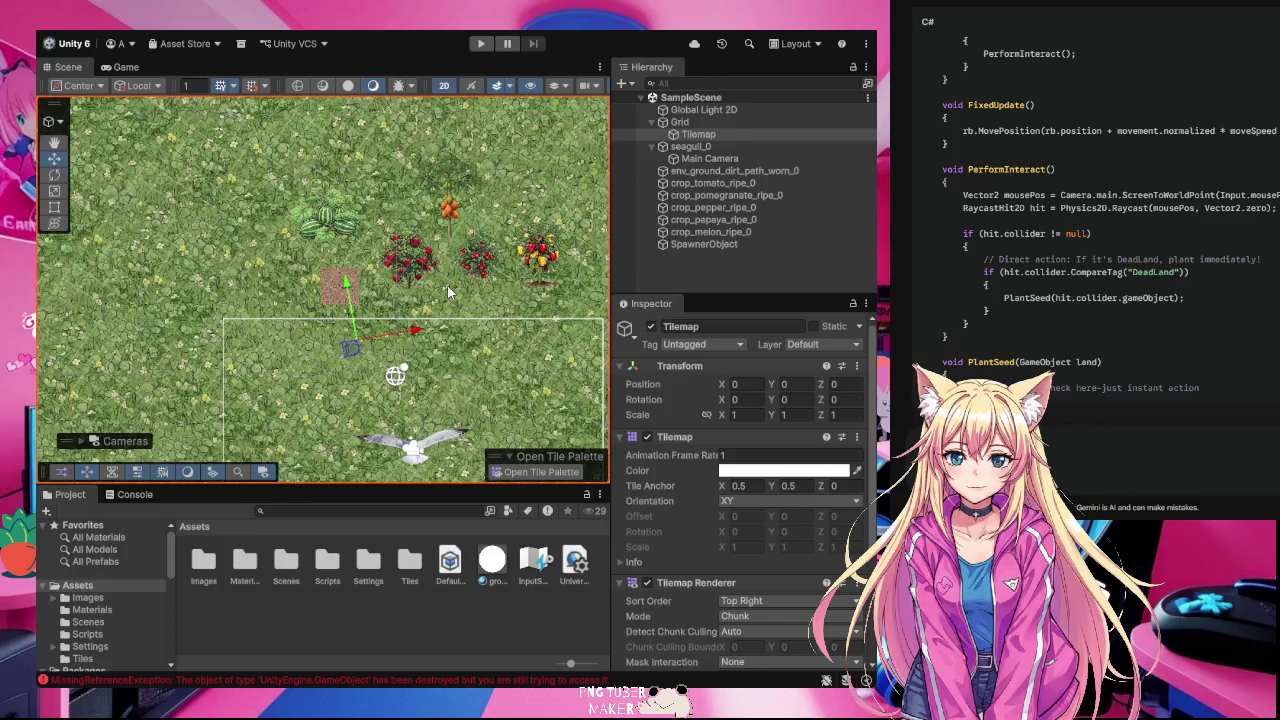
pyautogui.click(445, 443)
pyautogui.scroll(-5, 777, 489)
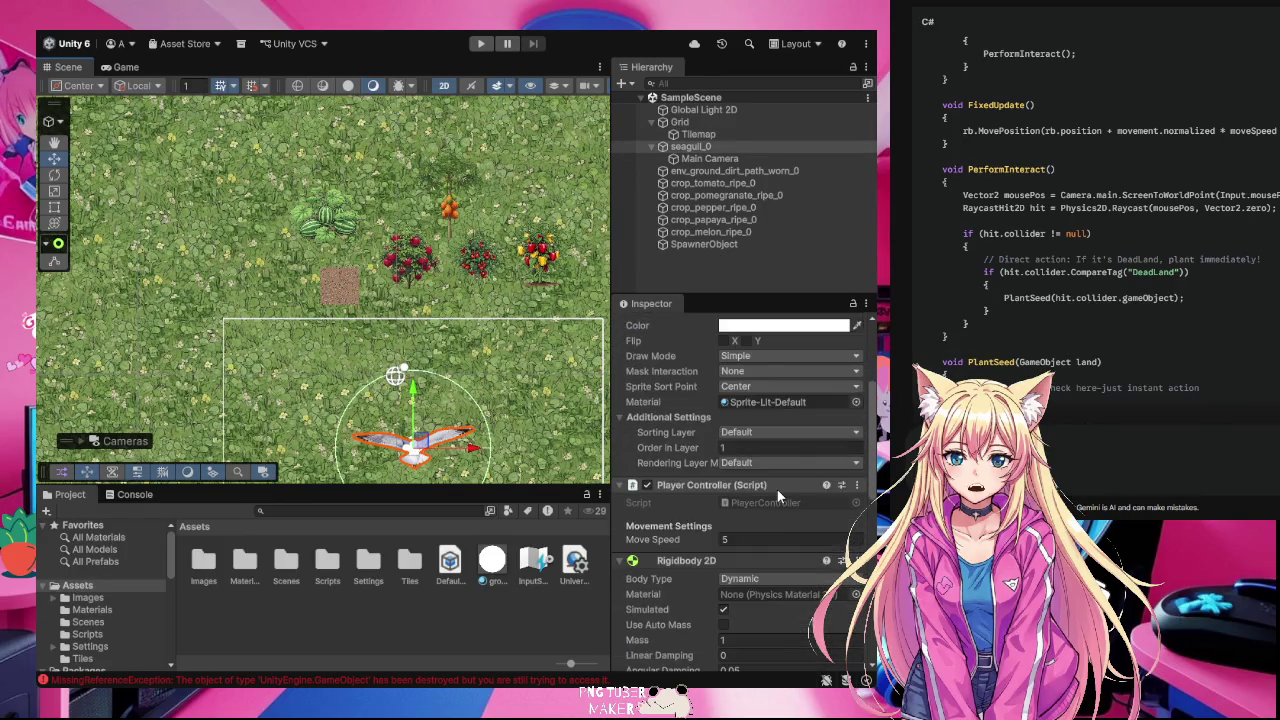
# Step: Change the seagull's Circle Collider 2D radius from 3 to 1.5
pyautogui.scroll(-5, 776, 488)
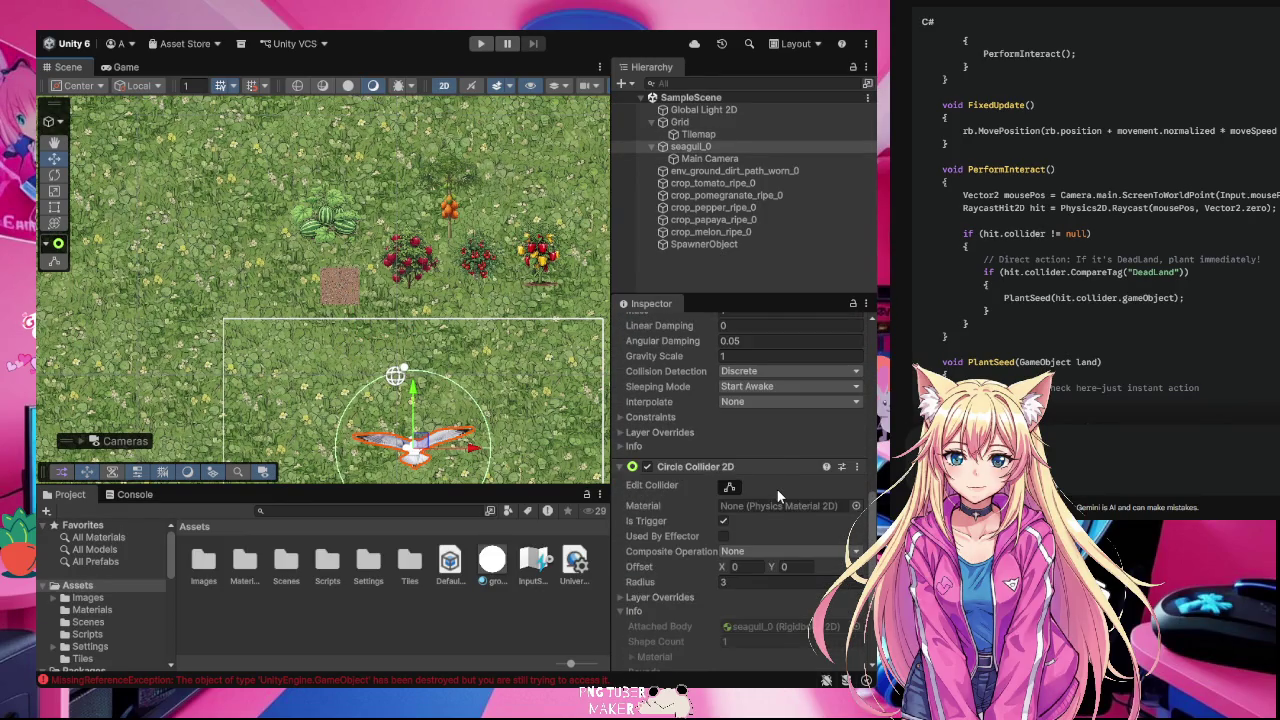
pyautogui.click(731, 541)
pyautogui.click(731, 541)
pyautogui.write('1.5')
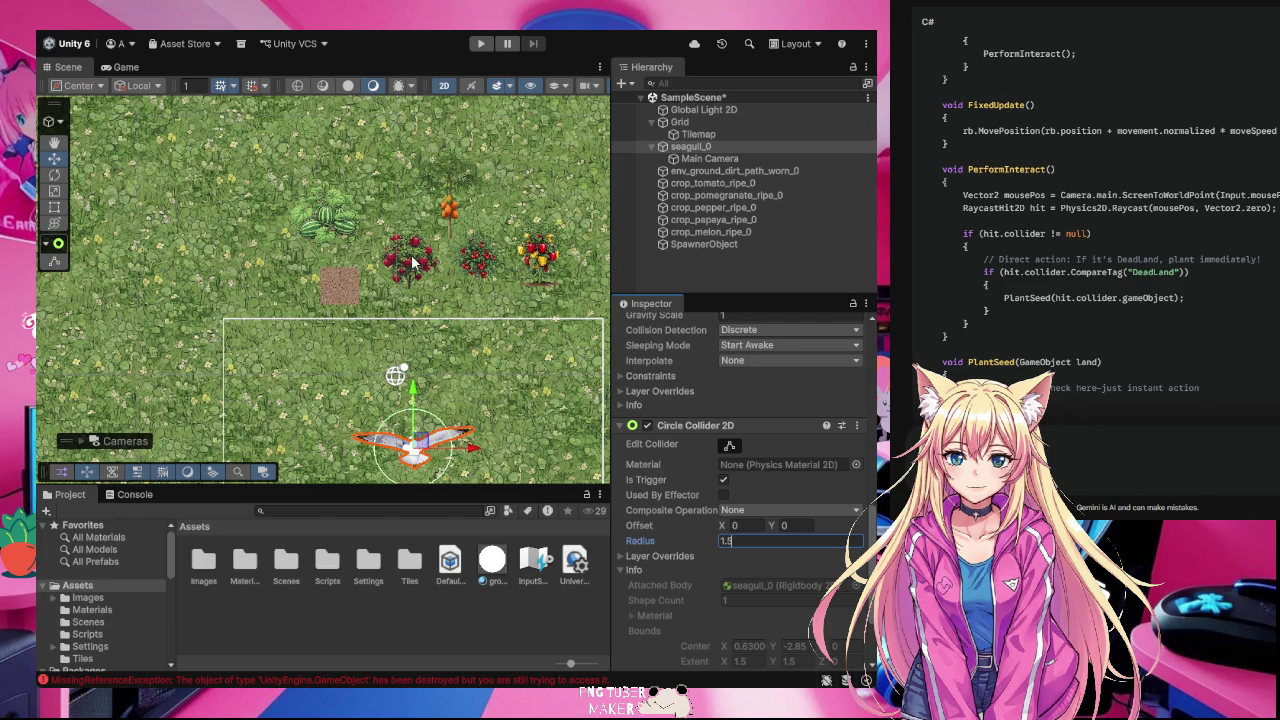
pyautogui.click(491, 612)
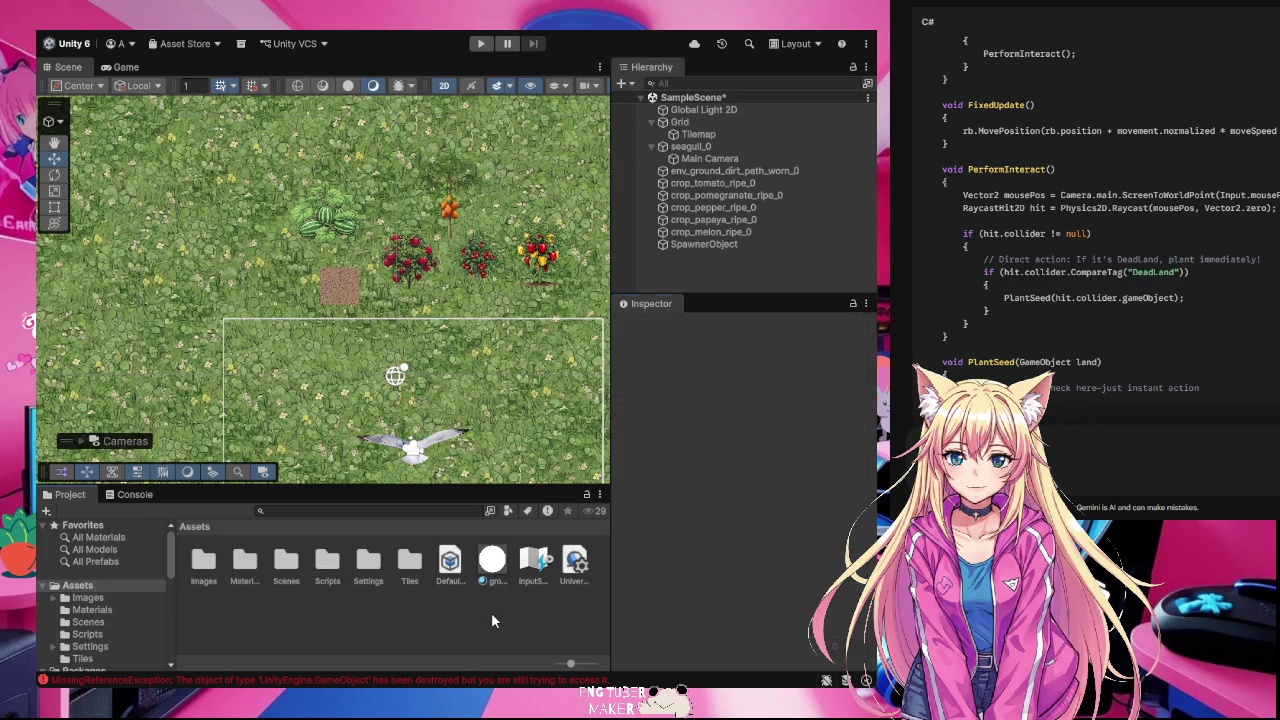
pyautogui.click(422, 450)
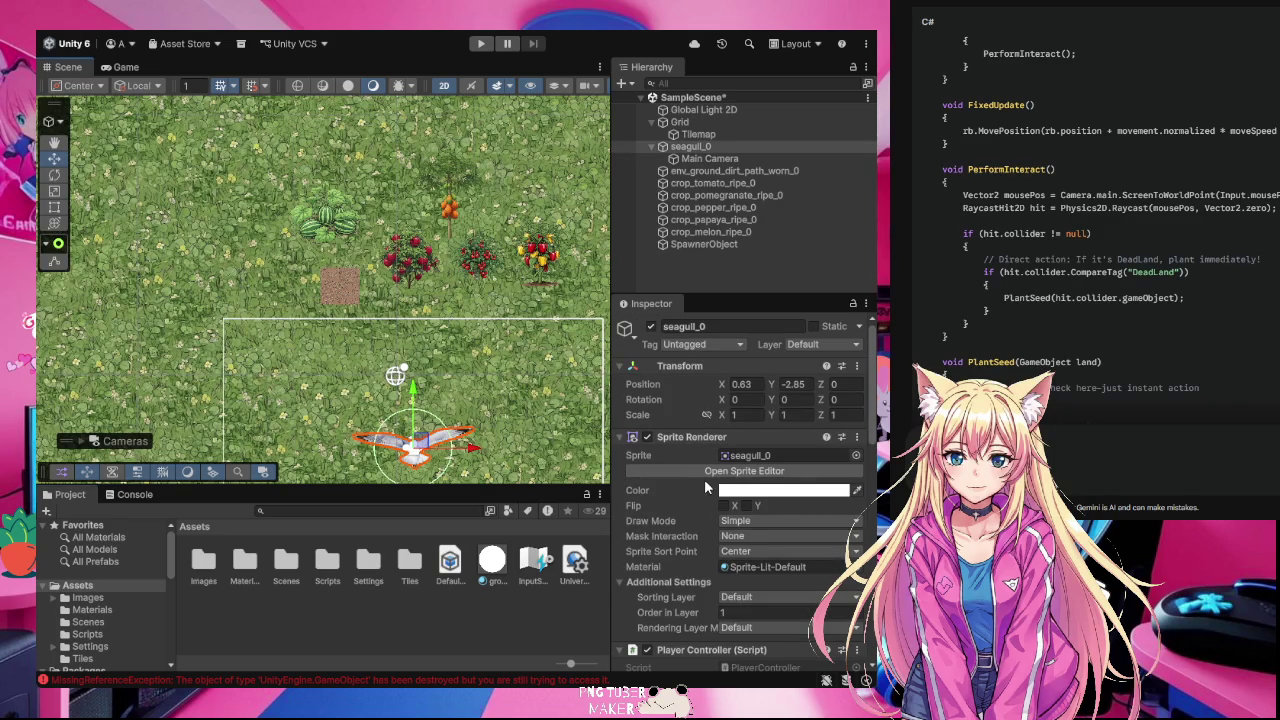
# Step: Collapse the seagull's Player Controller (Script) component and scroll down to its trigger collider and Animator
pyautogui.scroll(-4, 715, 483)
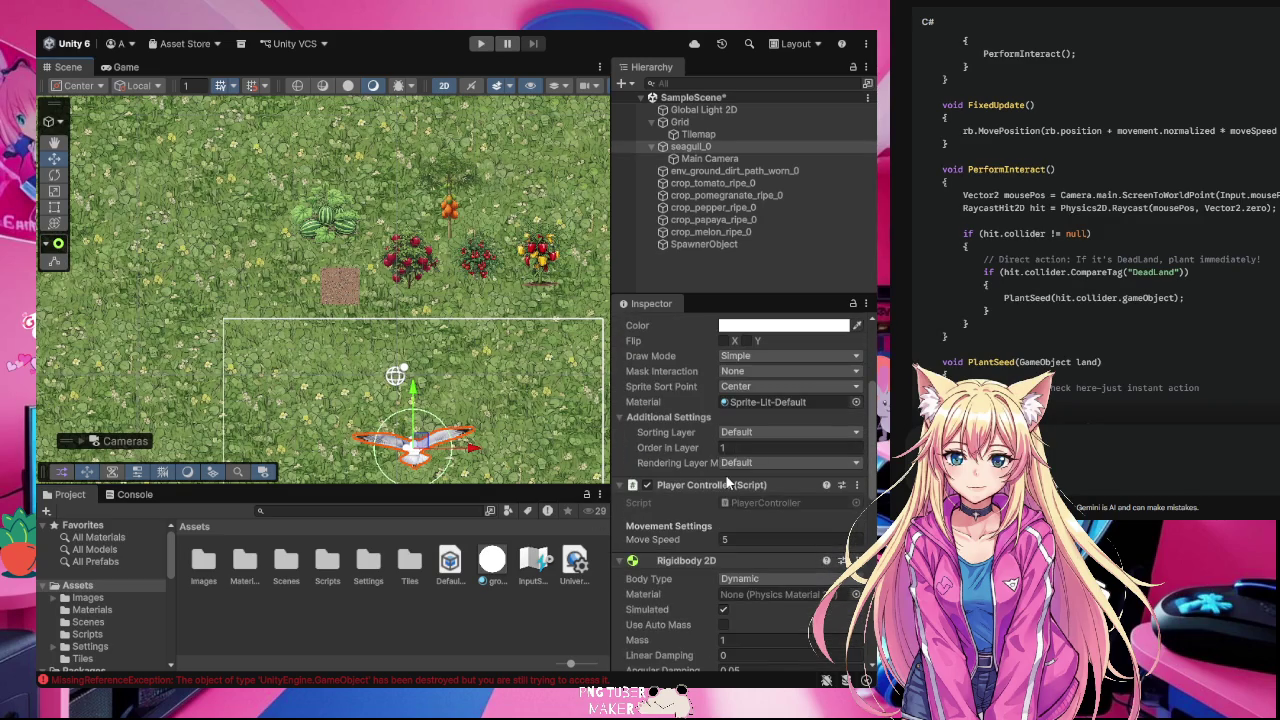
pyautogui.click(621, 486)
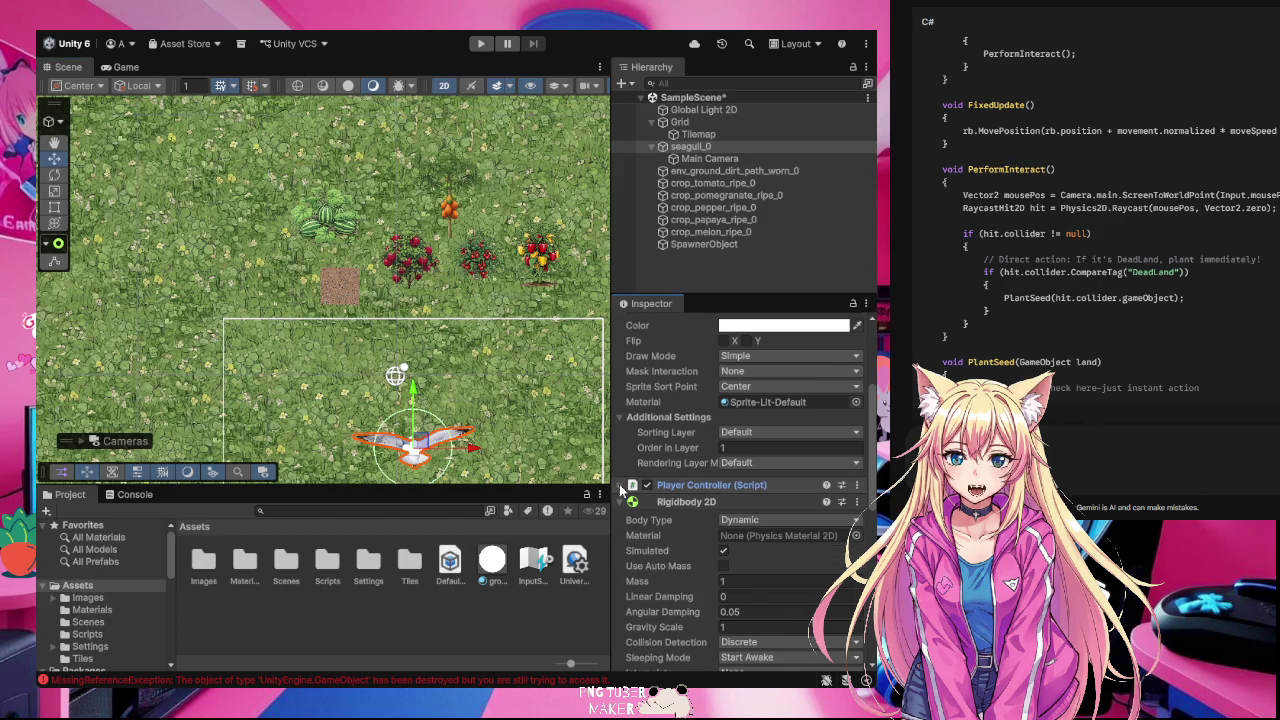
pyautogui.scroll(-10, 719, 625)
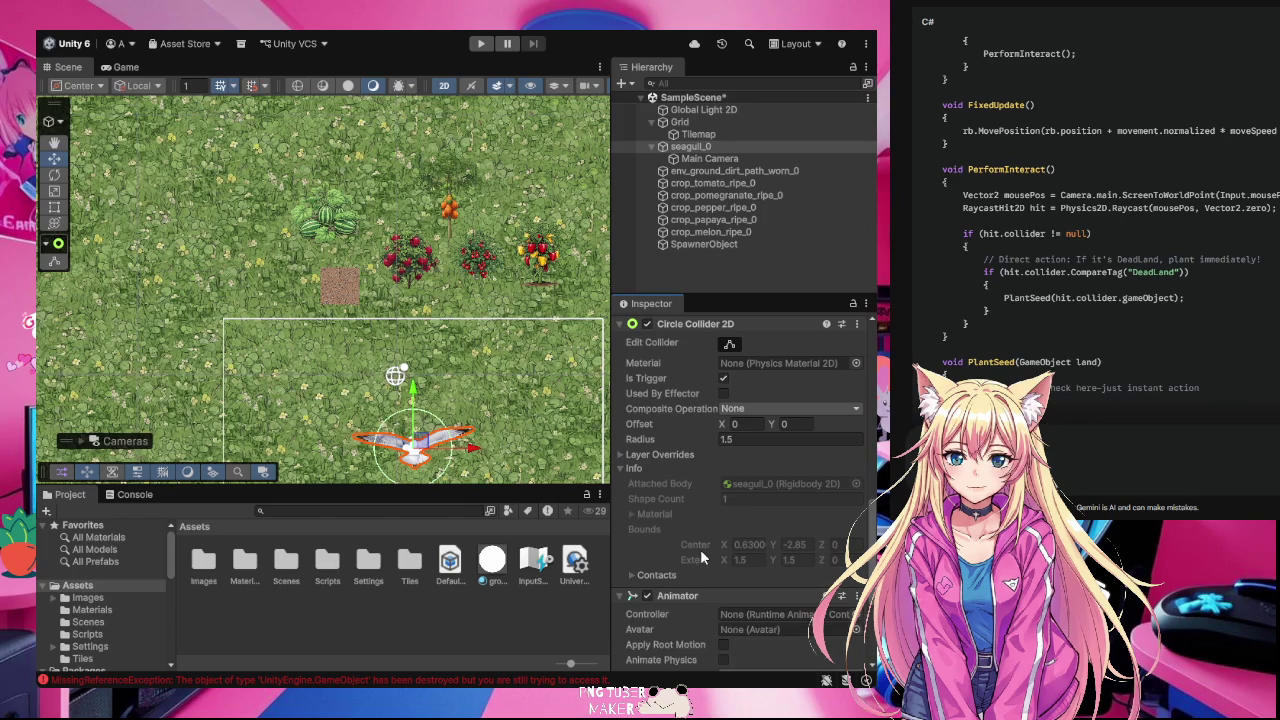
pyautogui.scroll(-3, 731, 582)
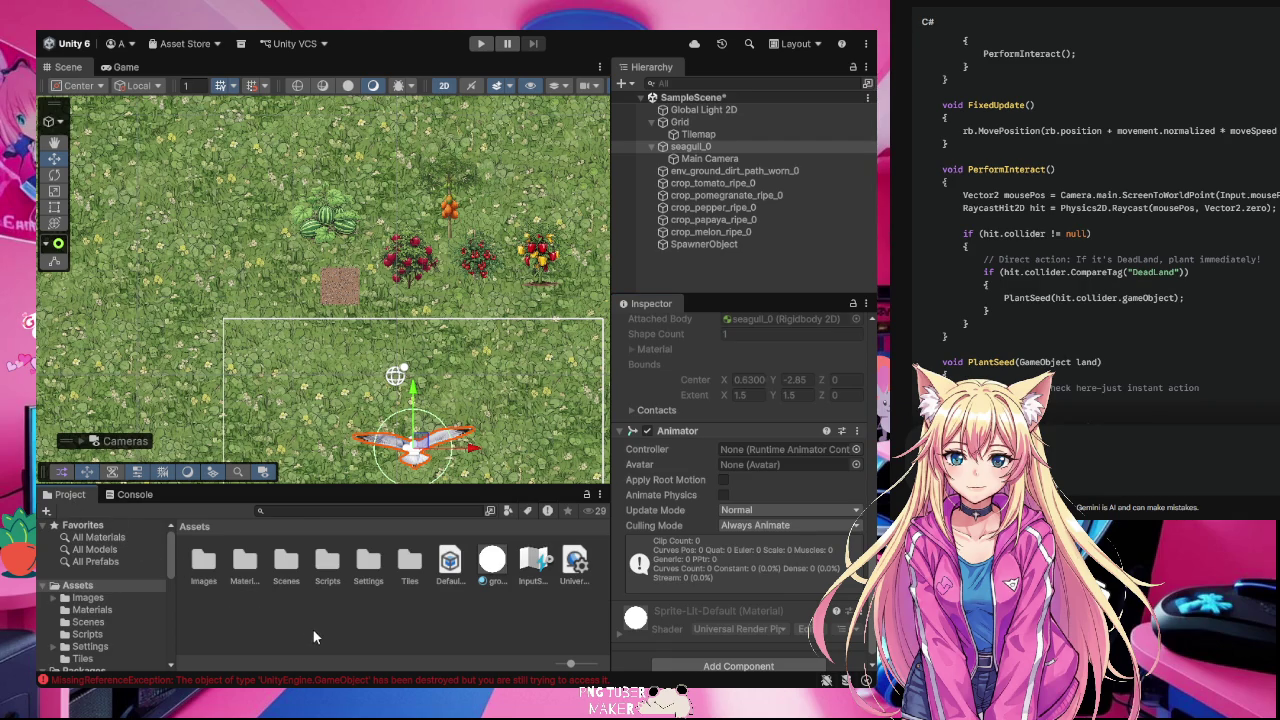
# Step: Create an empty Idle clip for the seagull with the seagull_0 controller, then move the playhead forward
pyautogui.hotkey('ctrl', '6')
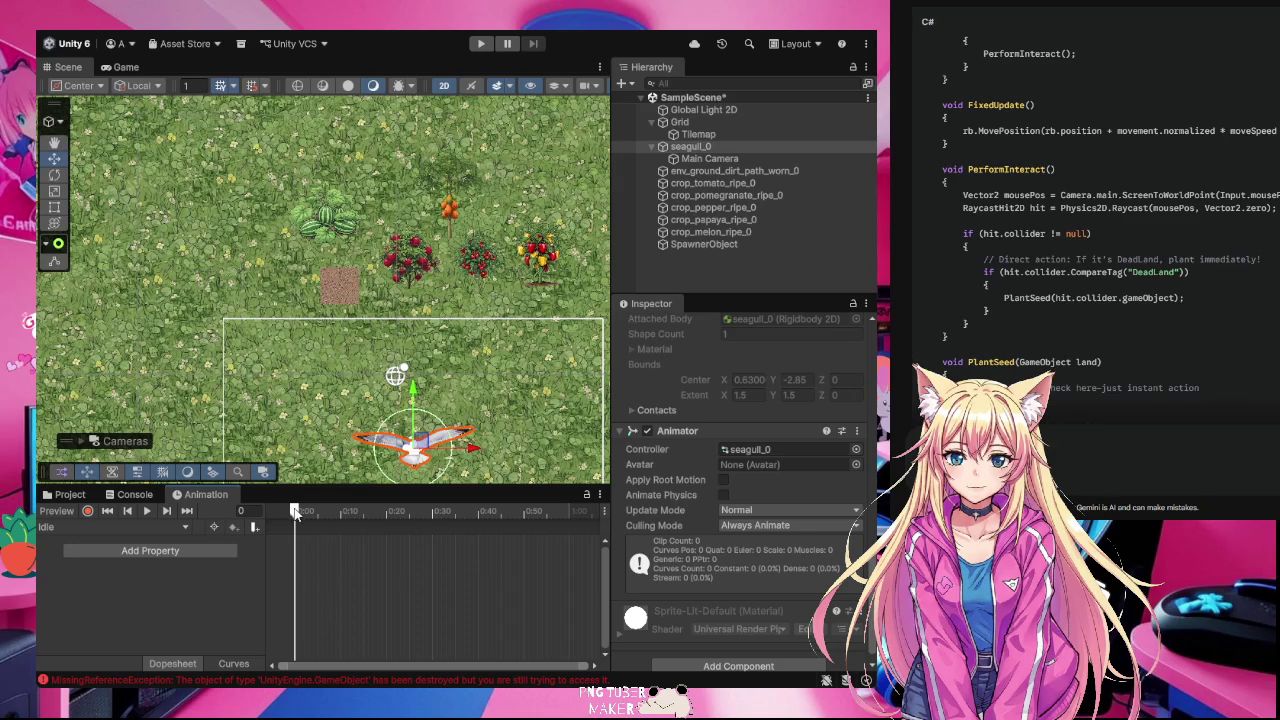
pyautogui.moveTo(295, 512); pyautogui.dragTo(387, 521)
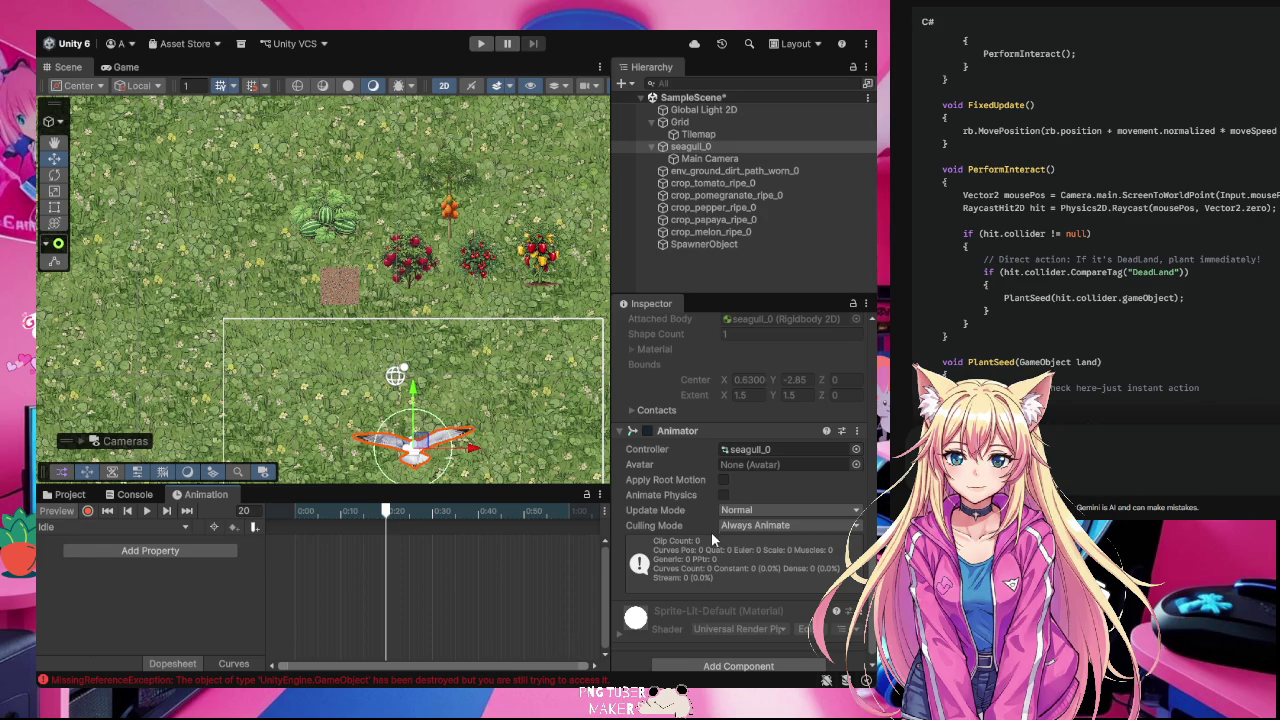
# Step: Put the Idle clip's playhead at frame 20 and switch on keyframe recording
pyautogui.scroll(-1, 420, 589)
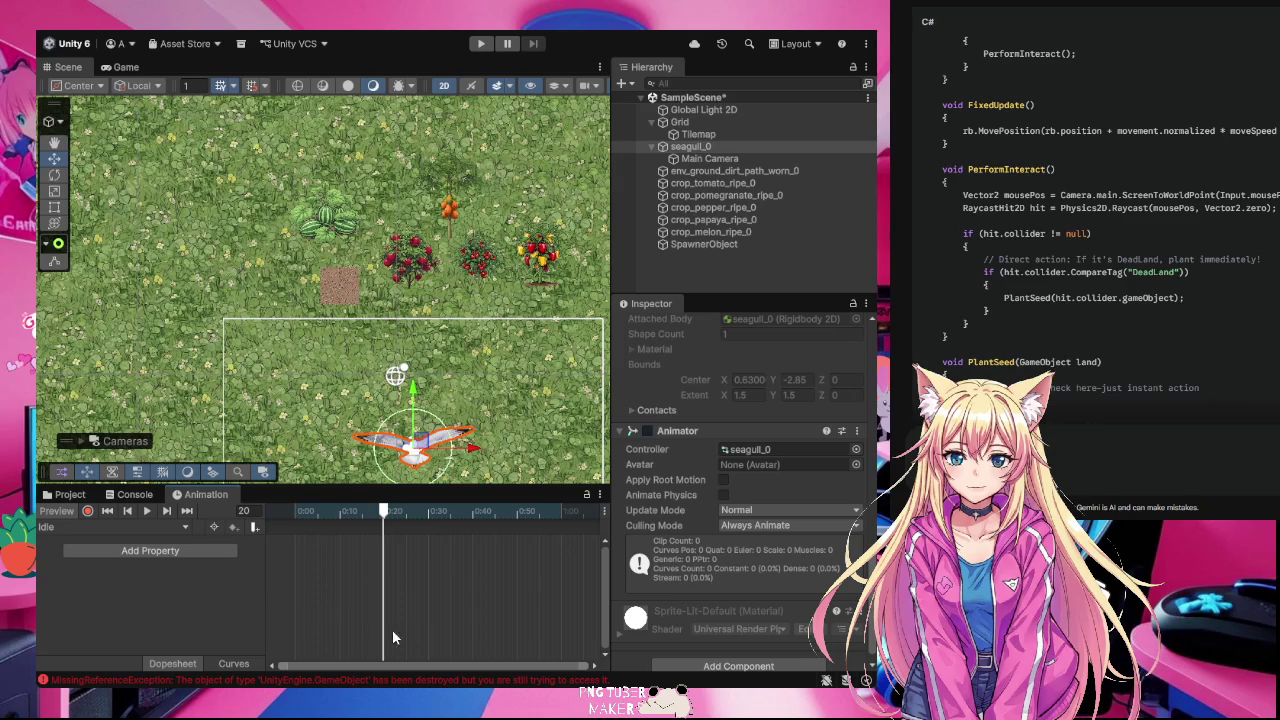
pyautogui.click(255, 511)
pyautogui.scroll(3, 750, 552)
pyautogui.scroll(10, 750, 552)
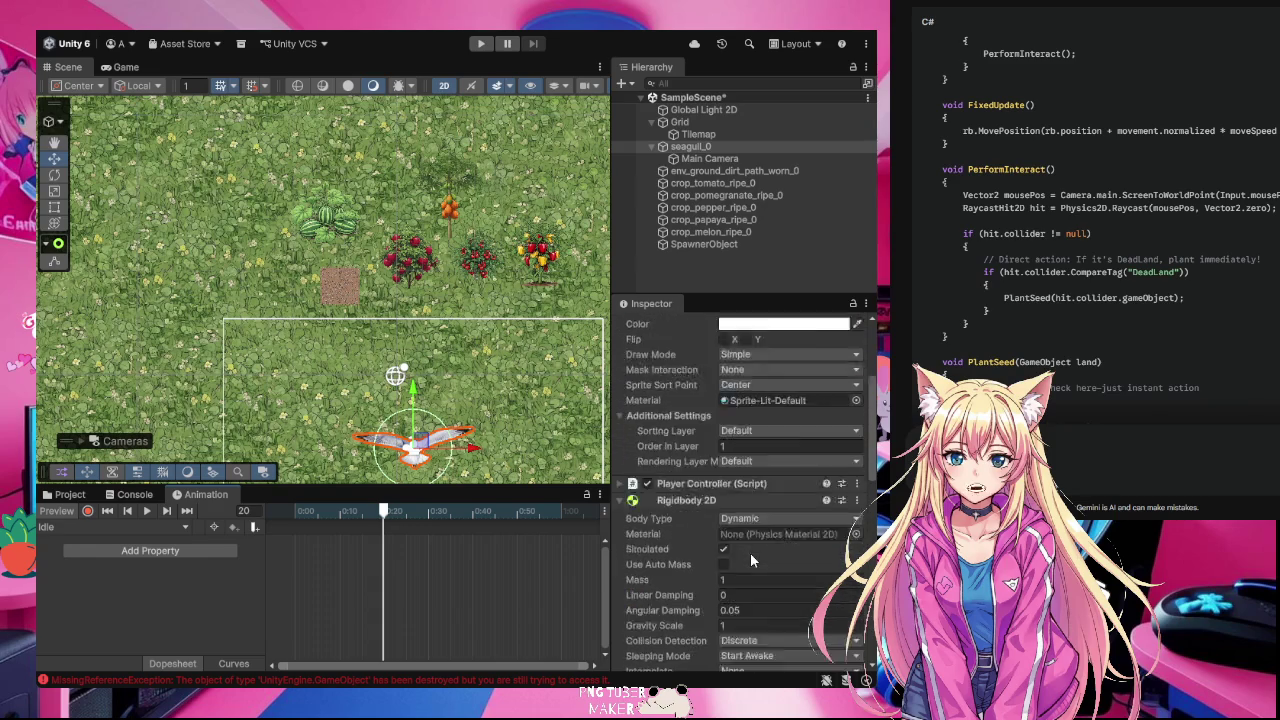
pyautogui.scroll(2, 750, 552)
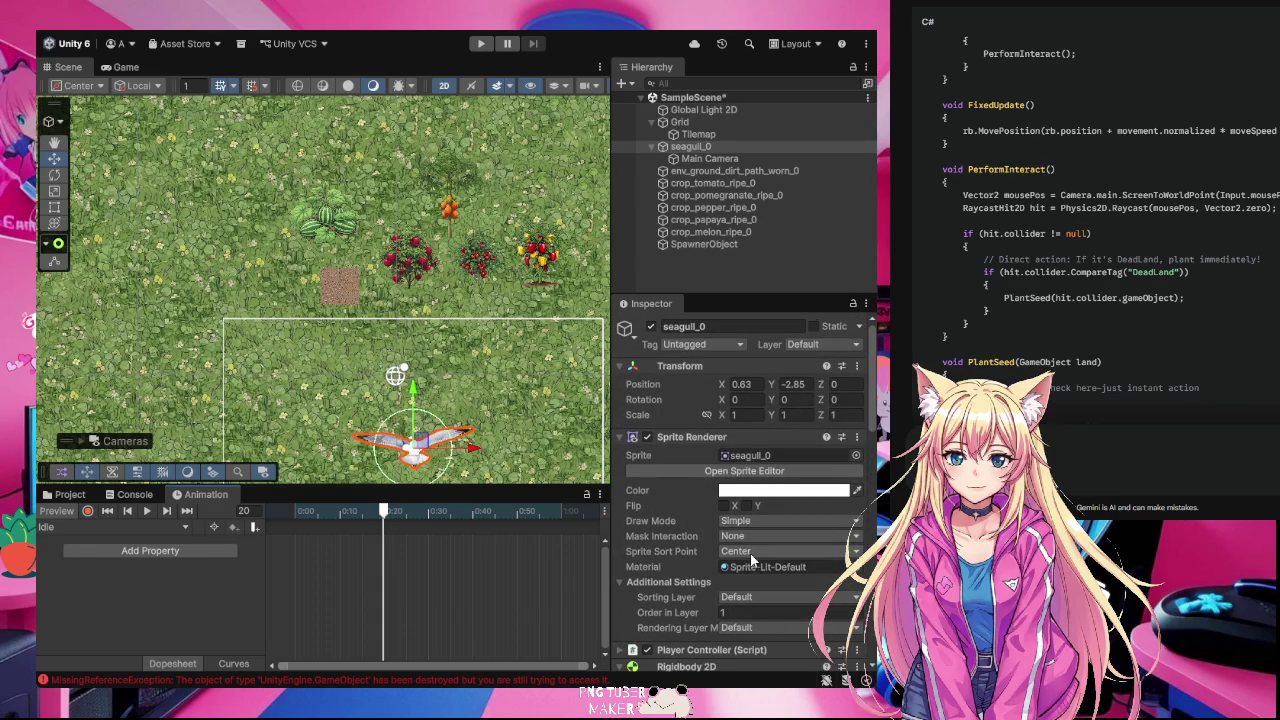
pyautogui.click(741, 384)
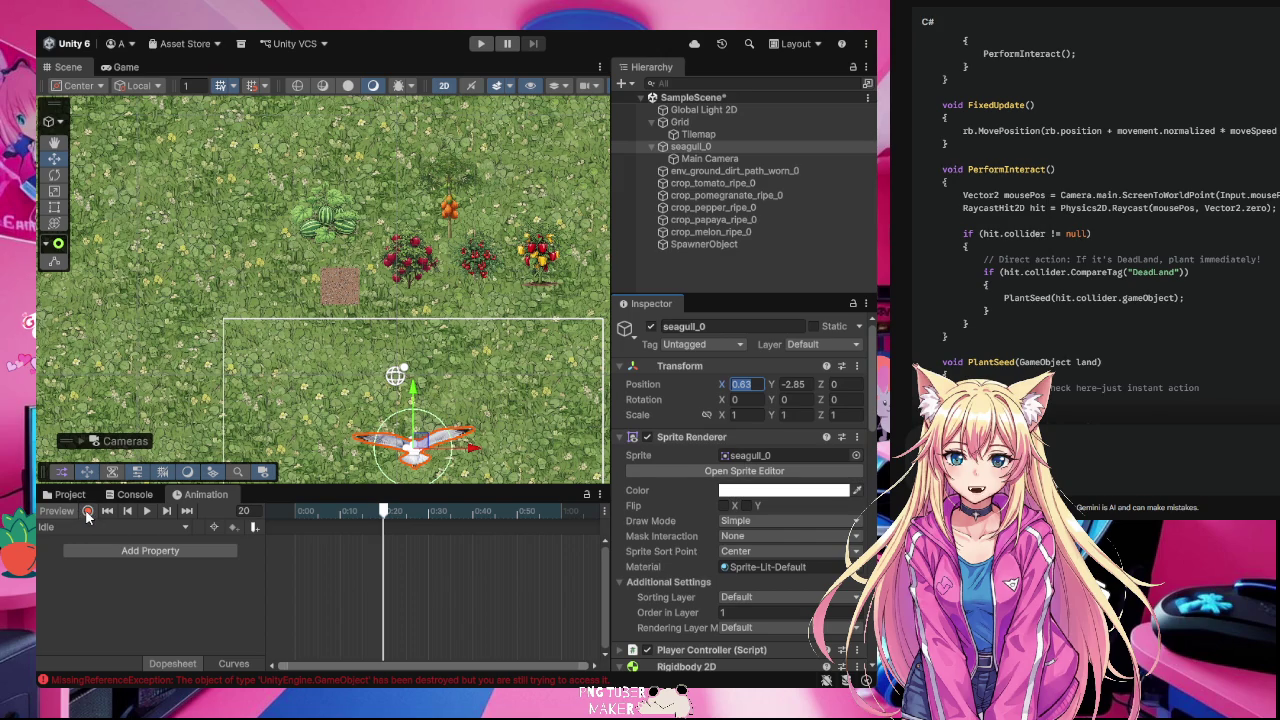
pyautogui.click(87, 511)
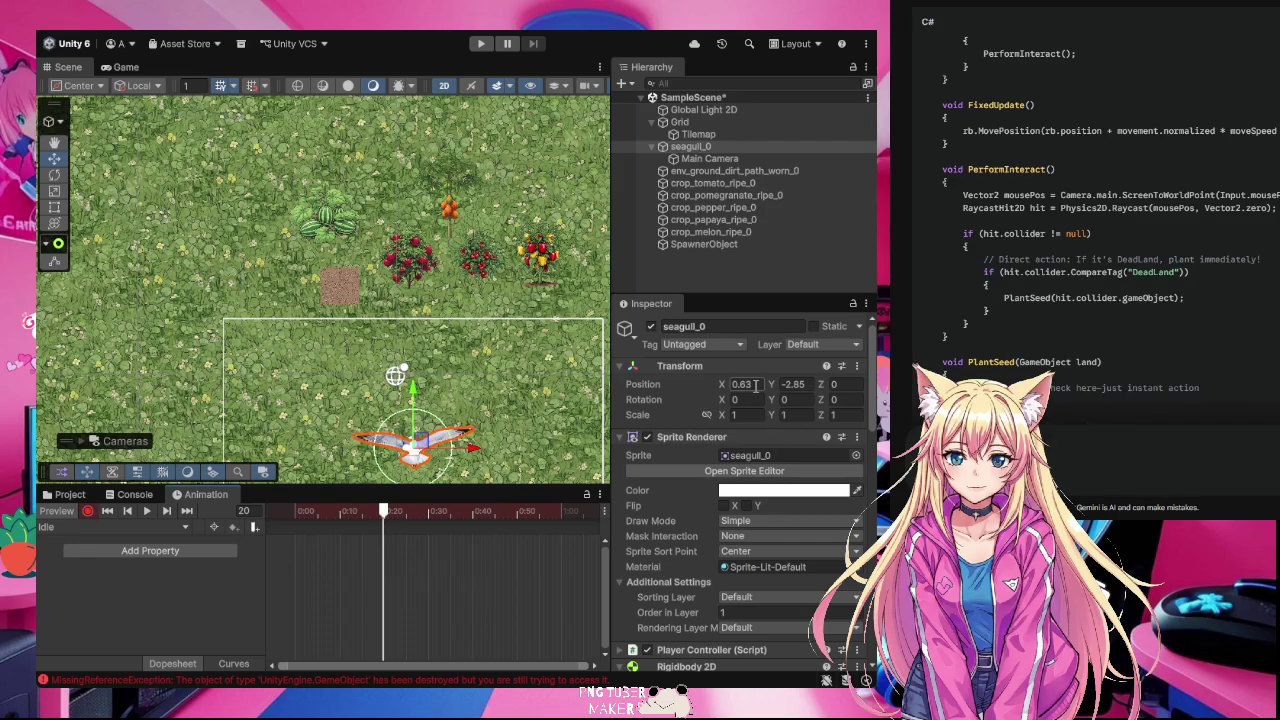
# Step: Try a new Position X for the seagull, then undo it so it stays at 0.63
pyautogui.click(755, 385)
pyautogui.press('BackSpace')
pyautogui.write('.8')
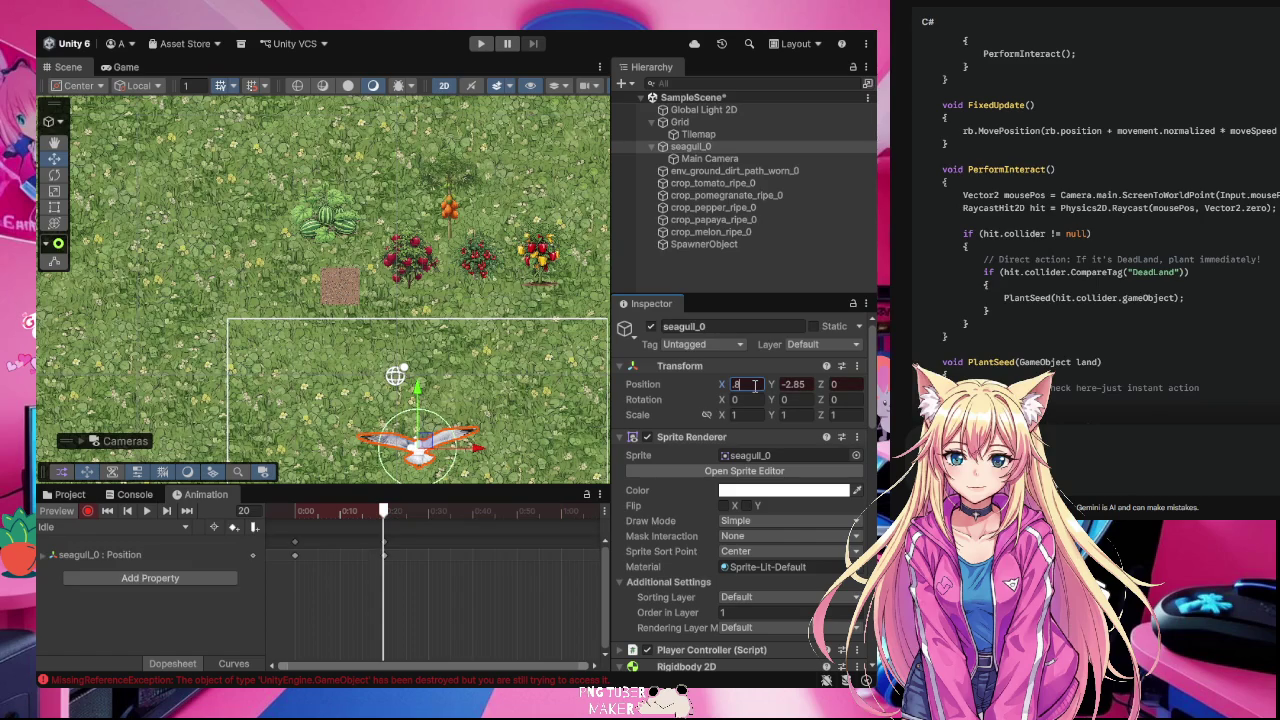
pyautogui.write('f')
pyautogui.press('BackSpace')
pyautogui.press('BackSpace')
pyautogui.press('BackSpace')
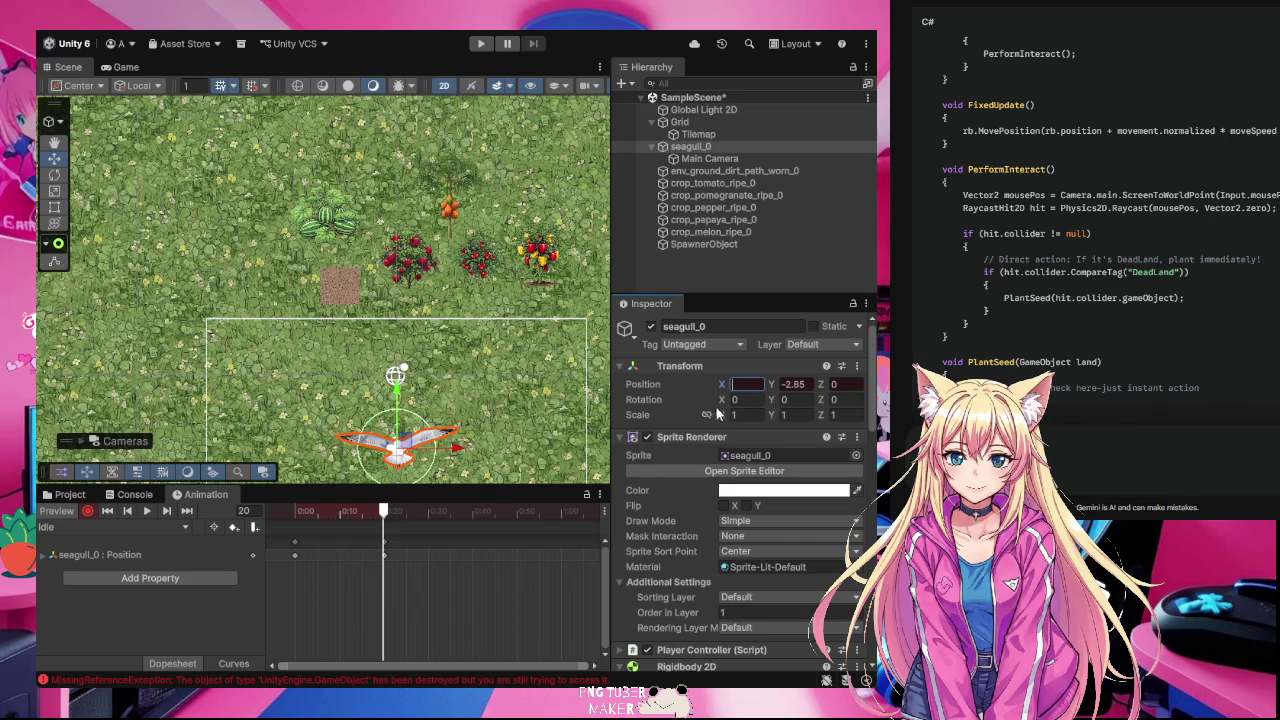
pyautogui.write('0')
pyautogui.hotkey('ctrl', 'z')
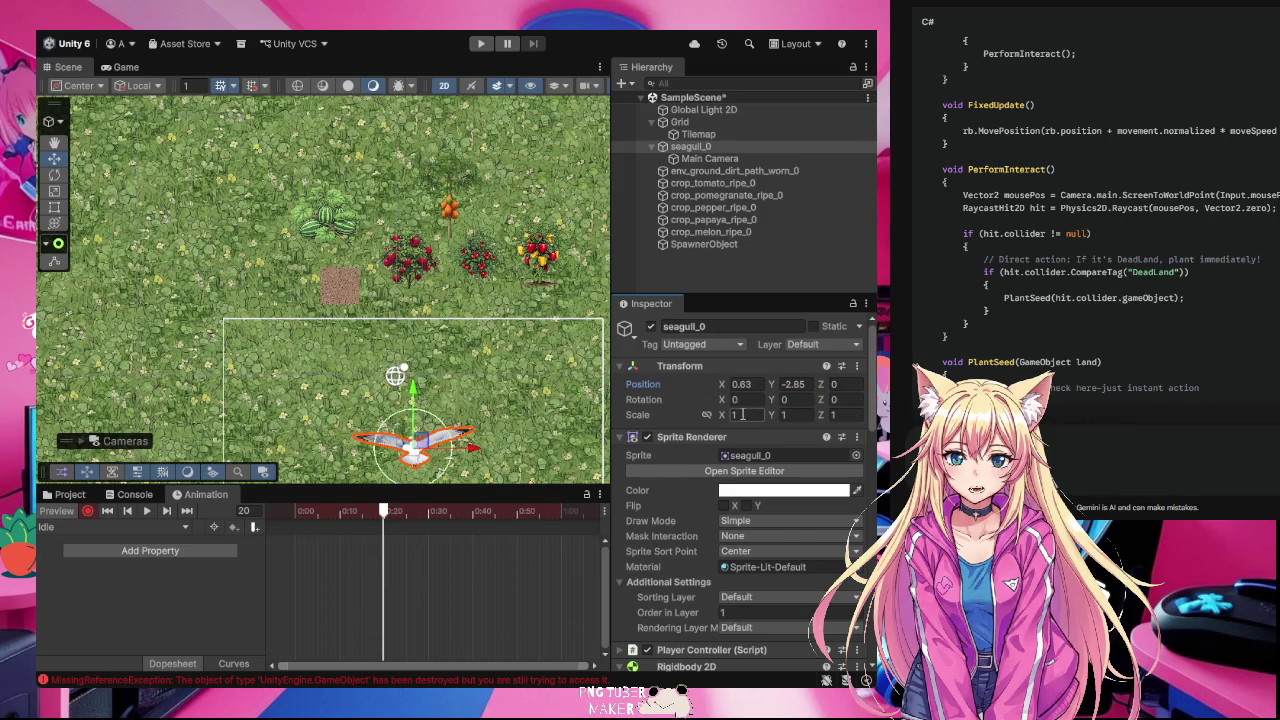
# Step: Replace the seagull's Scale X with 0.8 at frame 20
pyautogui.click(746, 412)
pyautogui.press('BackSpace')
pyautogui.write('.8')
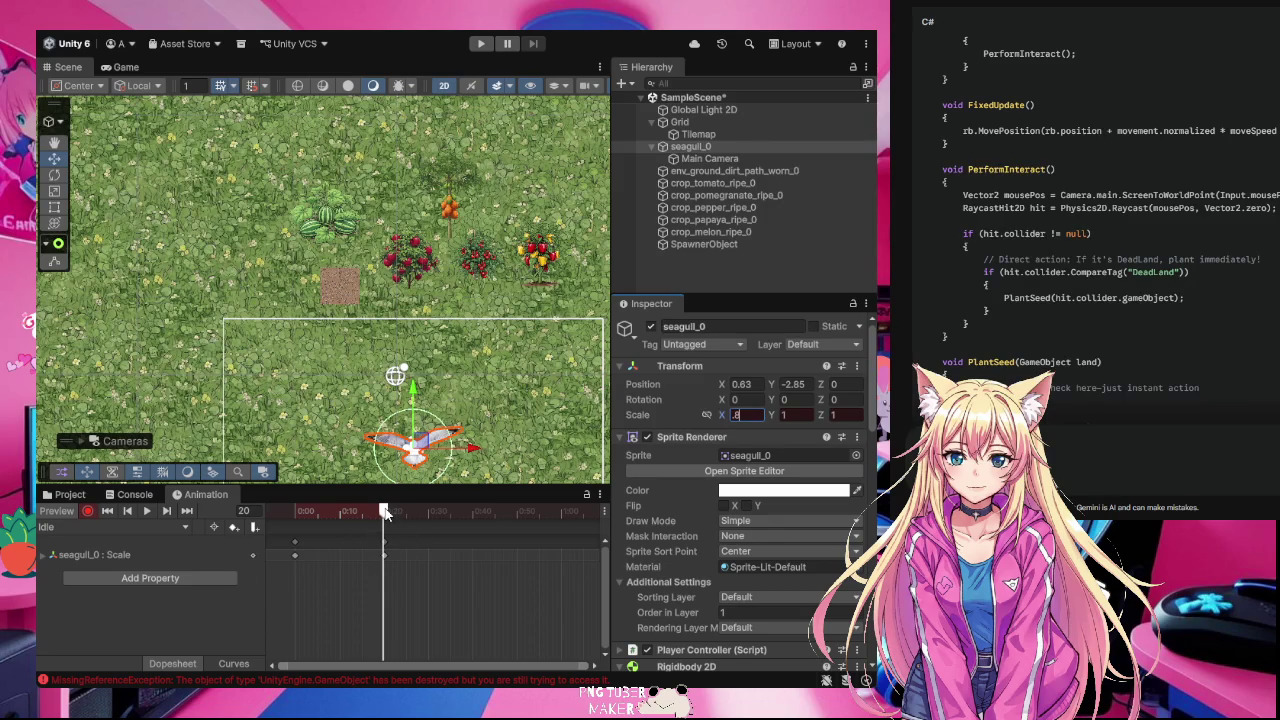
# Step: Key the seagull's Scale X back to 1 at frame 40, stop recording, and enter Play mode
pyautogui.moveTo(385, 512); pyautogui.dragTo(474, 523)
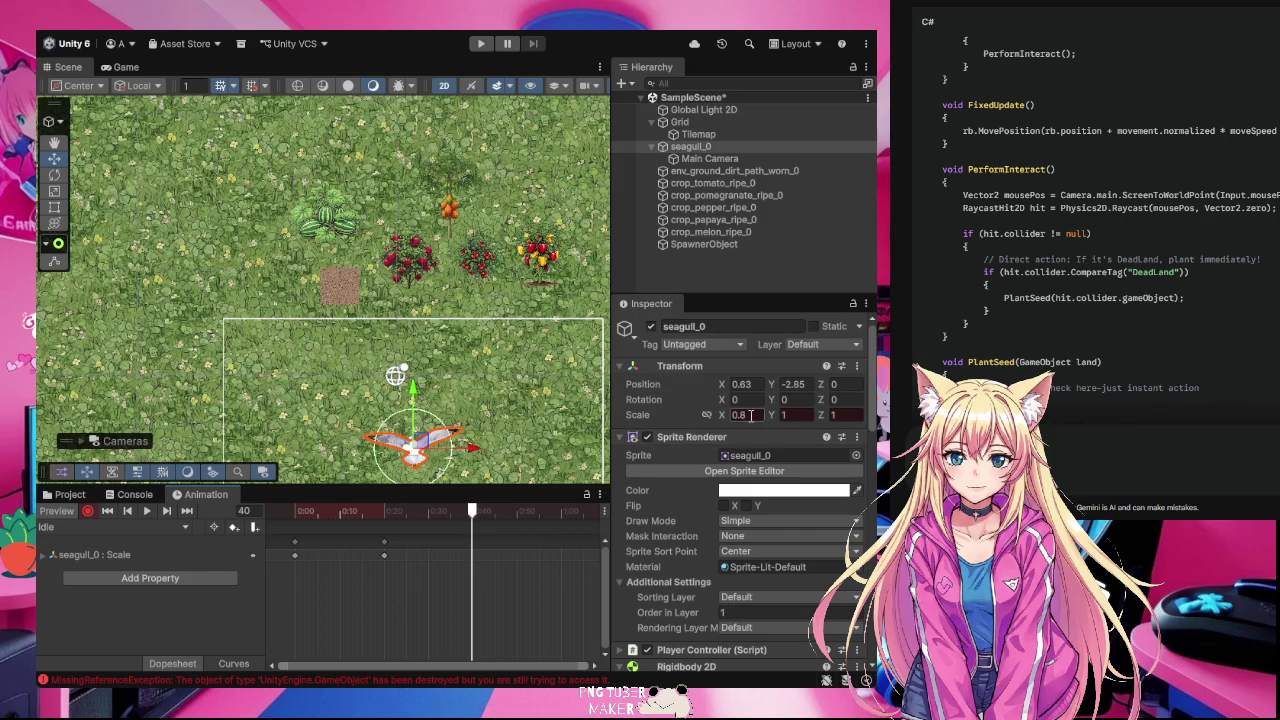
pyautogui.write('1')
pyautogui.press('Return')
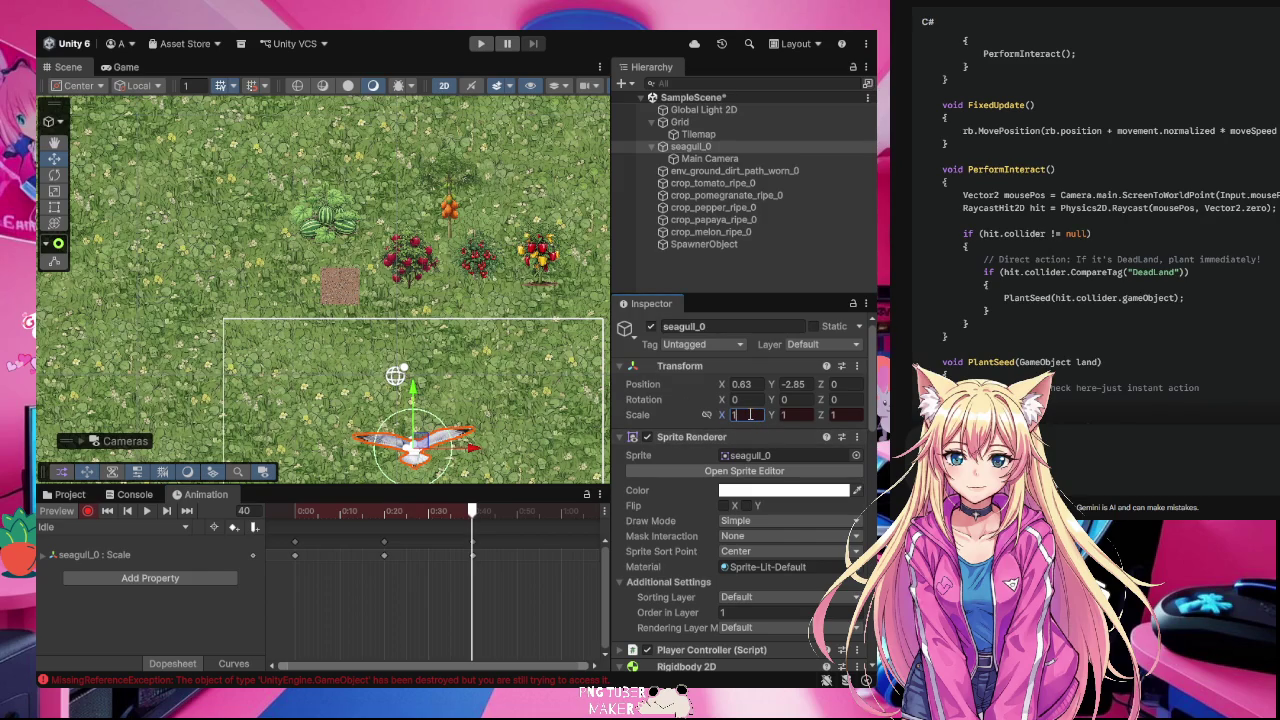
pyautogui.click(676, 417)
pyautogui.click(88, 511)
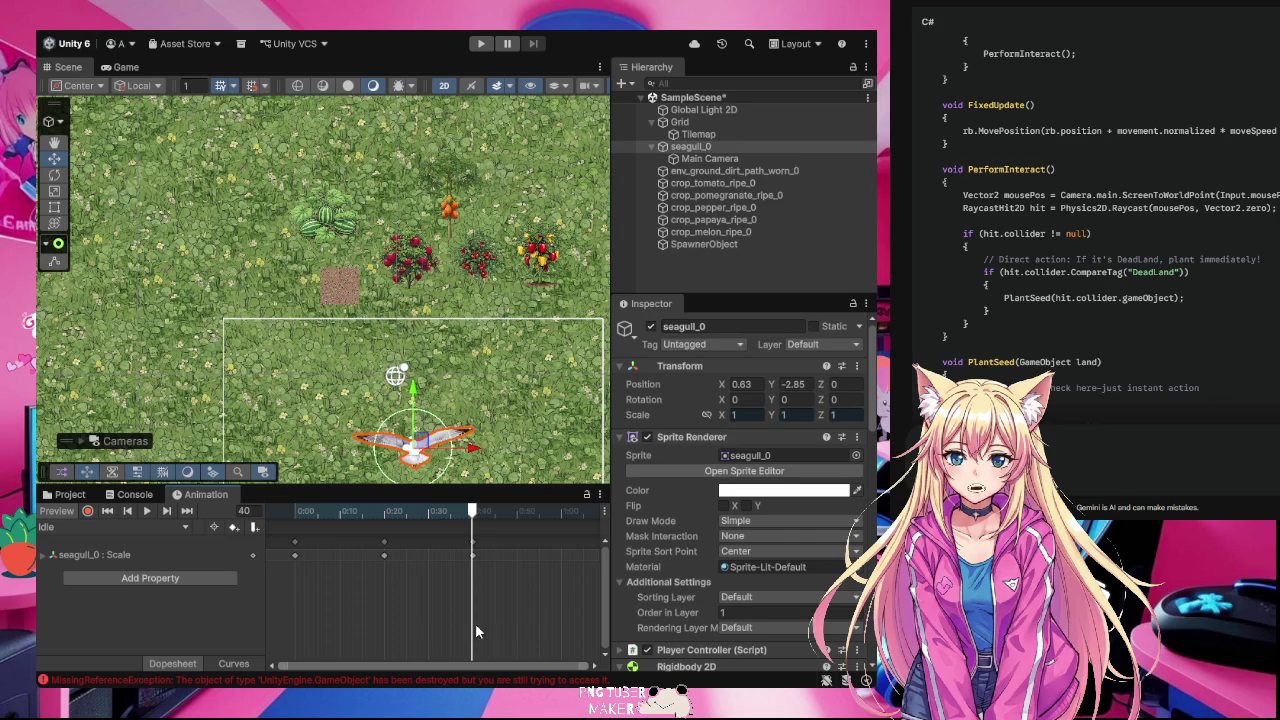
pyautogui.click(480, 43)
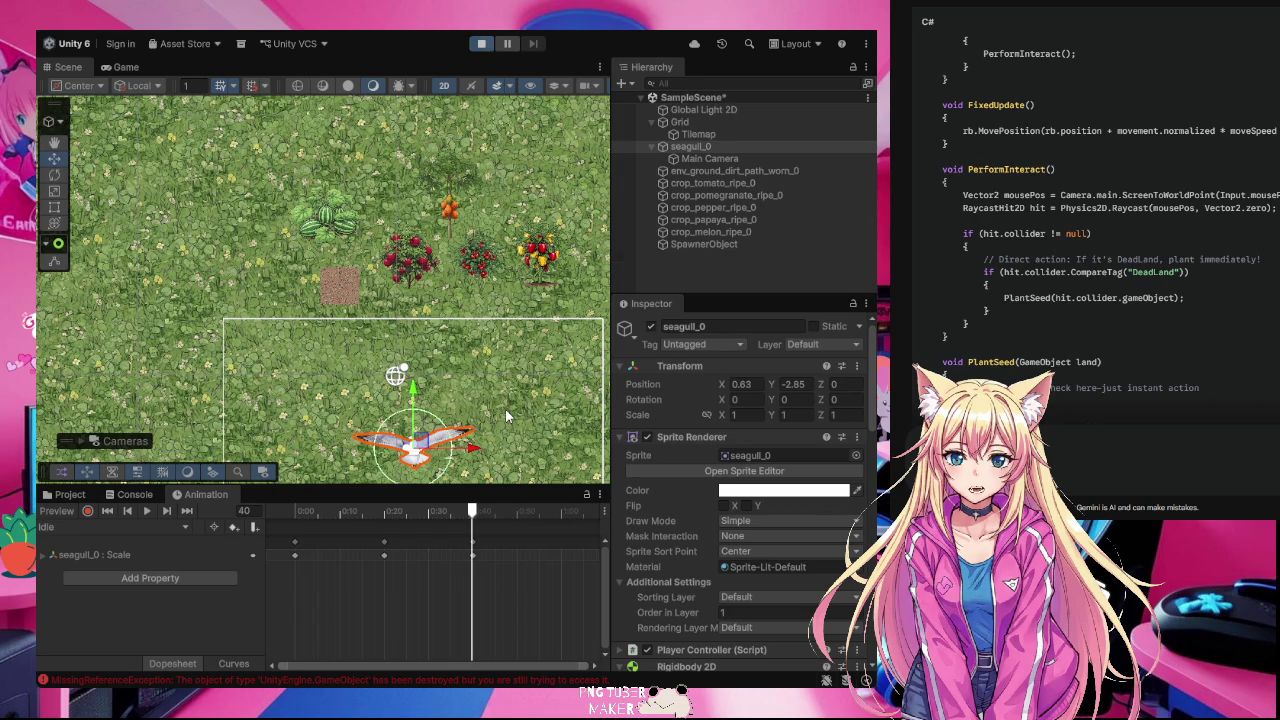
# Step: Fly the seagull around the field with WASD, try planting on a dead-land tile, then exit Play mode
pyautogui.press('w')
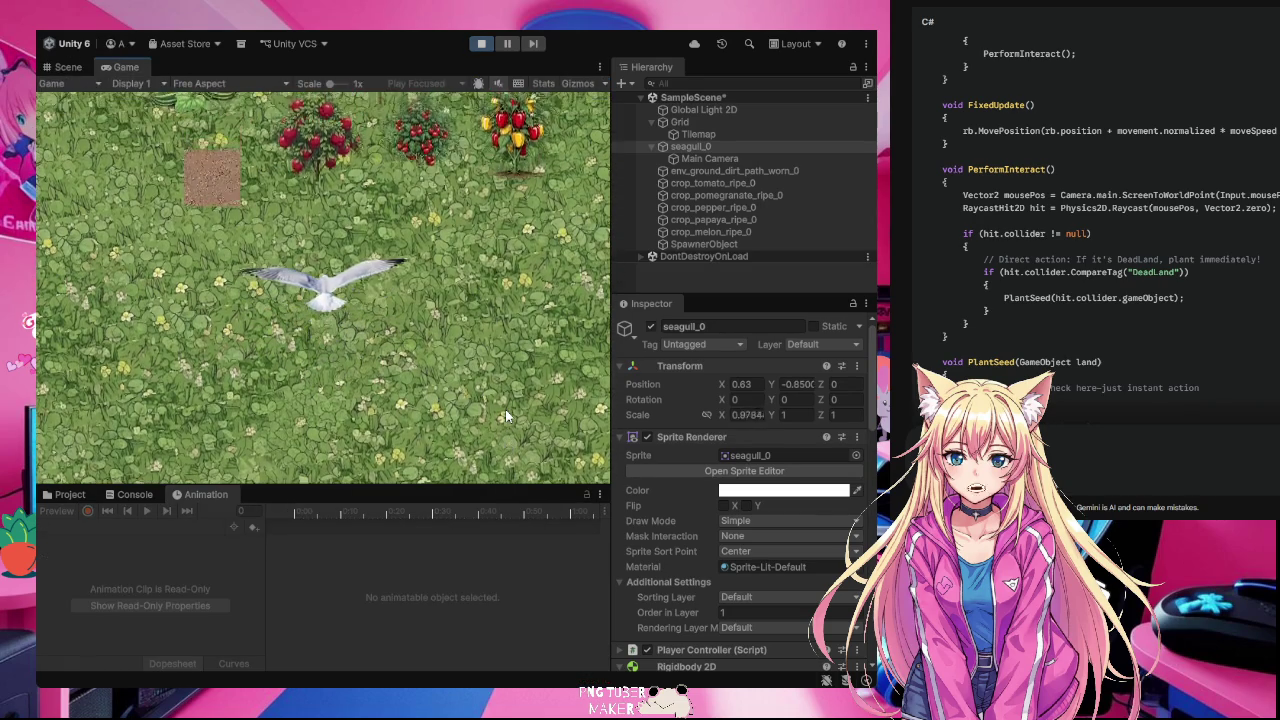
pyautogui.press('d')
pyautogui.press('w')
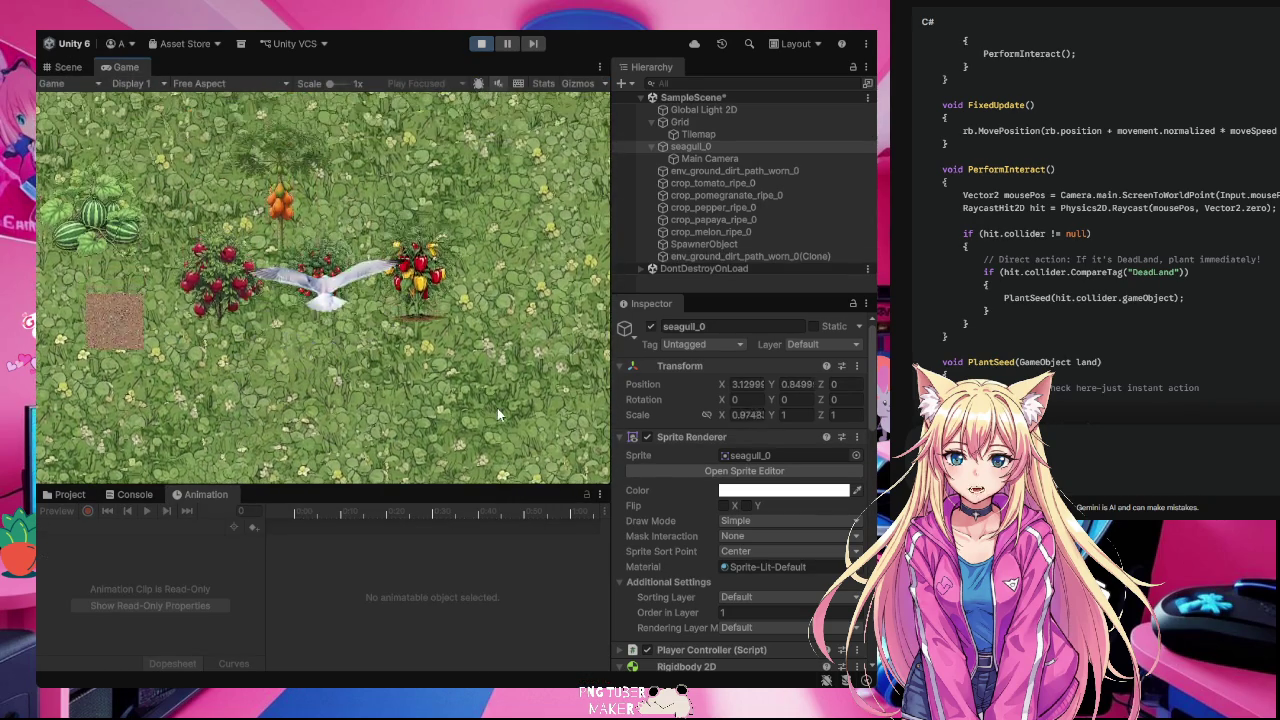
pyautogui.press('a')
pyautogui.click(241, 337)
pyautogui.press('d')
pyautogui.press('w')
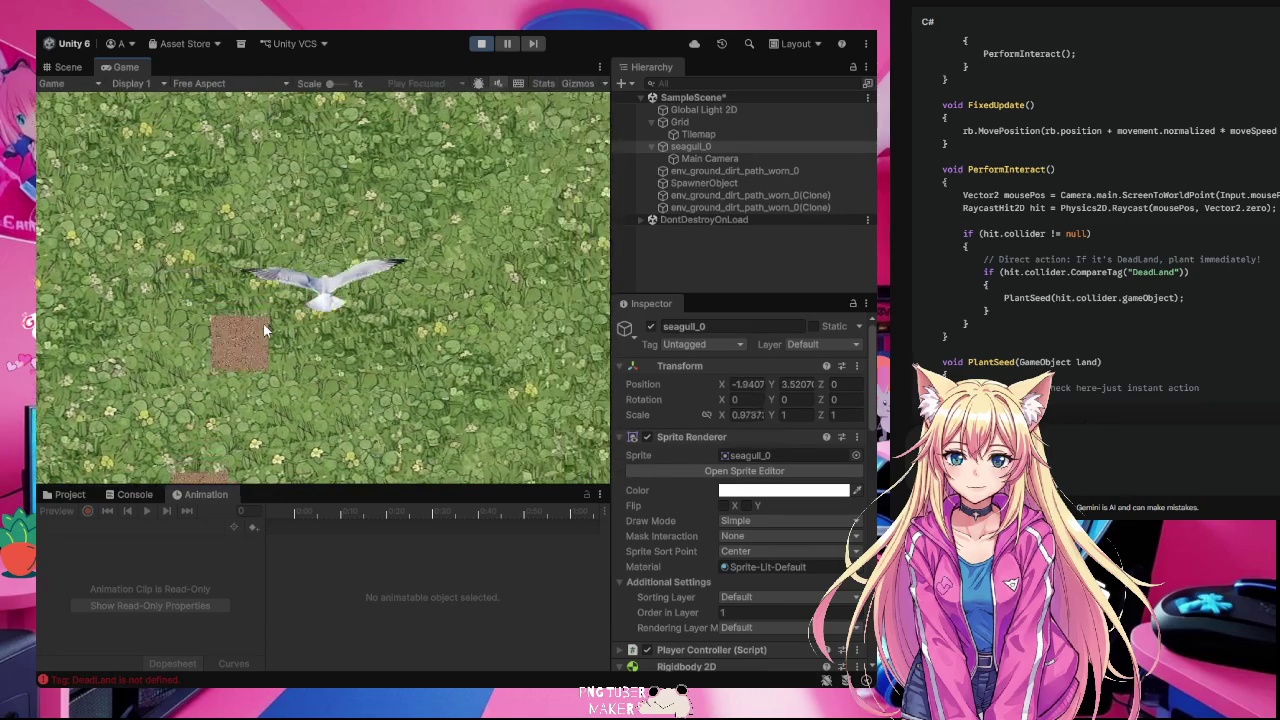
pyautogui.press('s')
pyautogui.press('d')
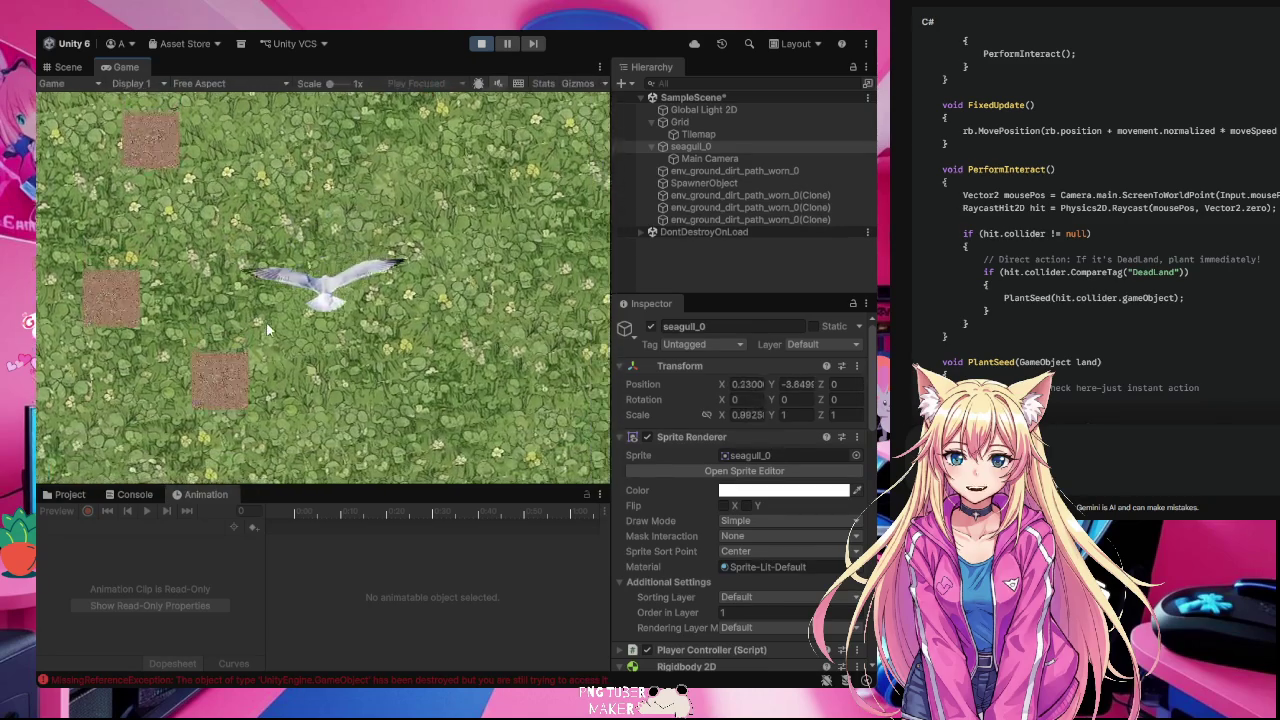
pyautogui.press('a')
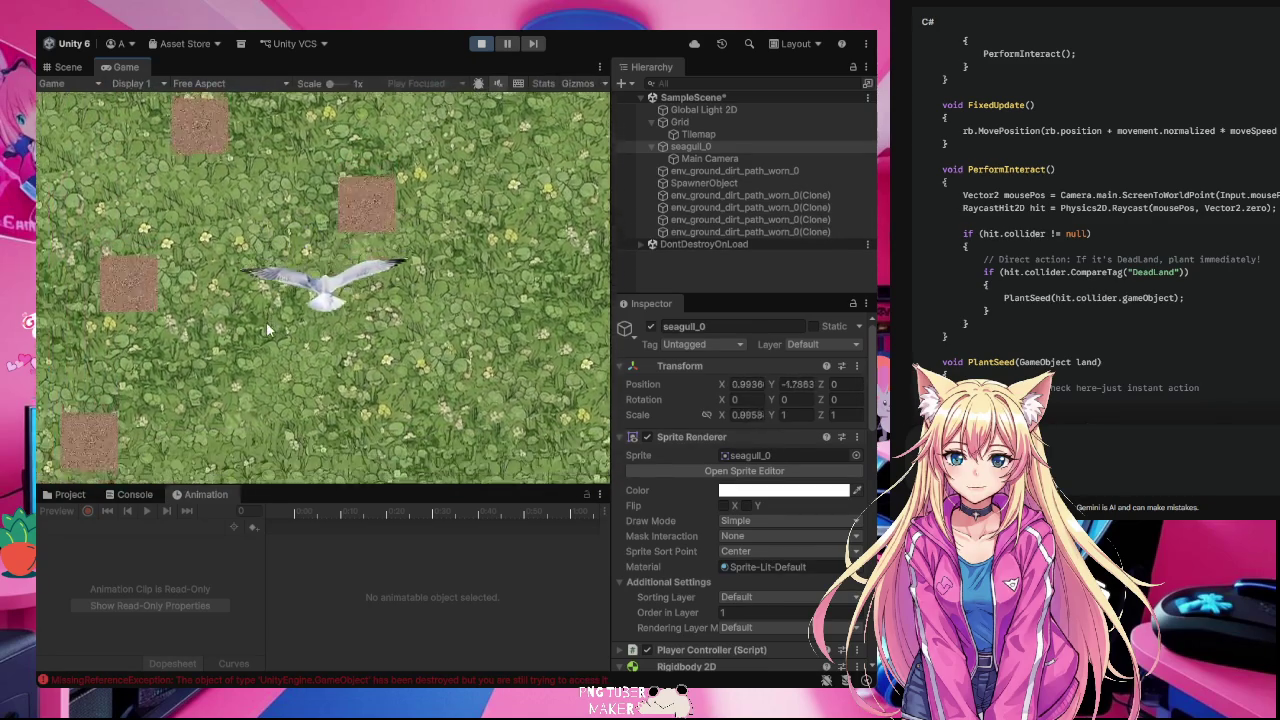
pyautogui.press('s')
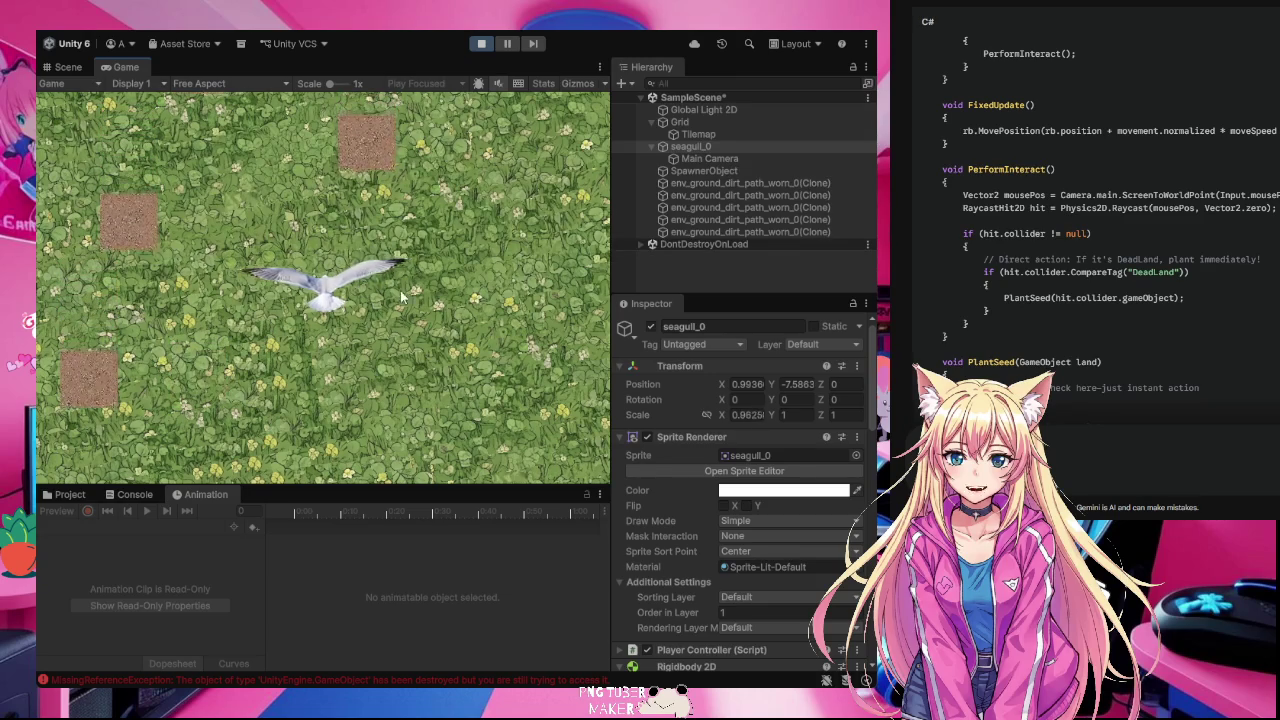
pyautogui.click(480, 44)
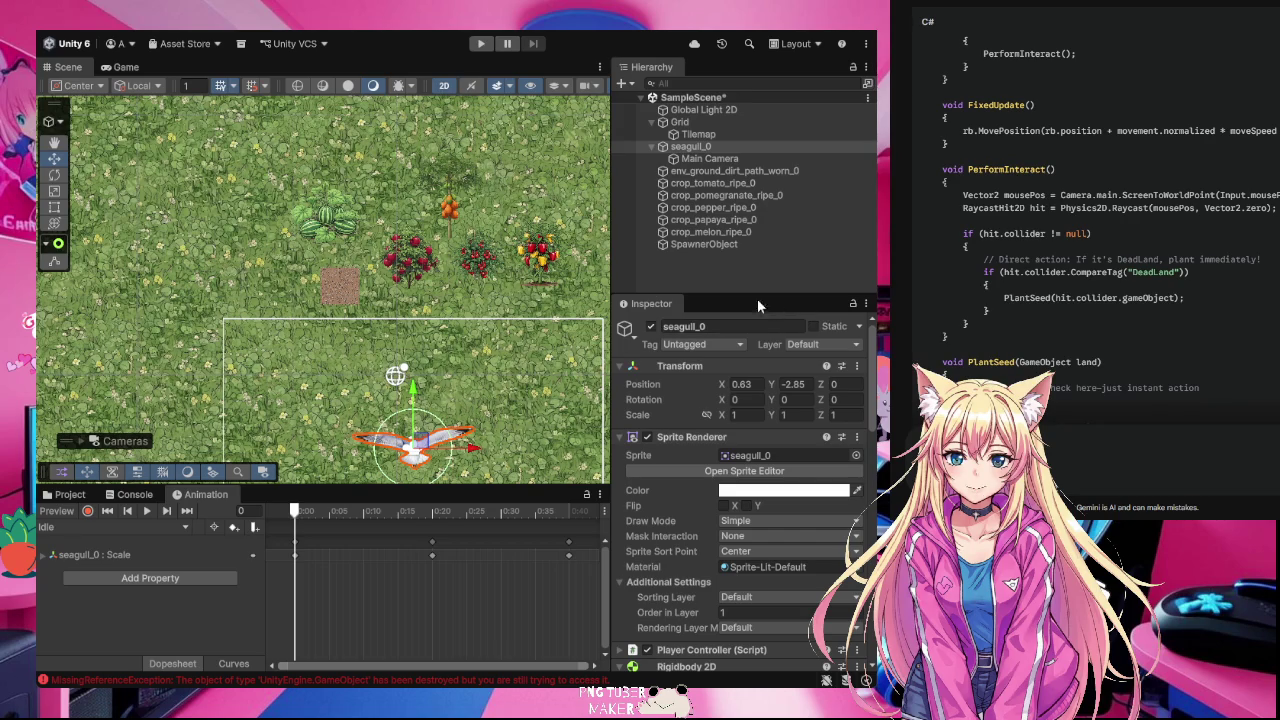
# Step: Select the dead-land dirt tile to inspect its settings, then show the project's Assets folder
pyautogui.click(340, 287)
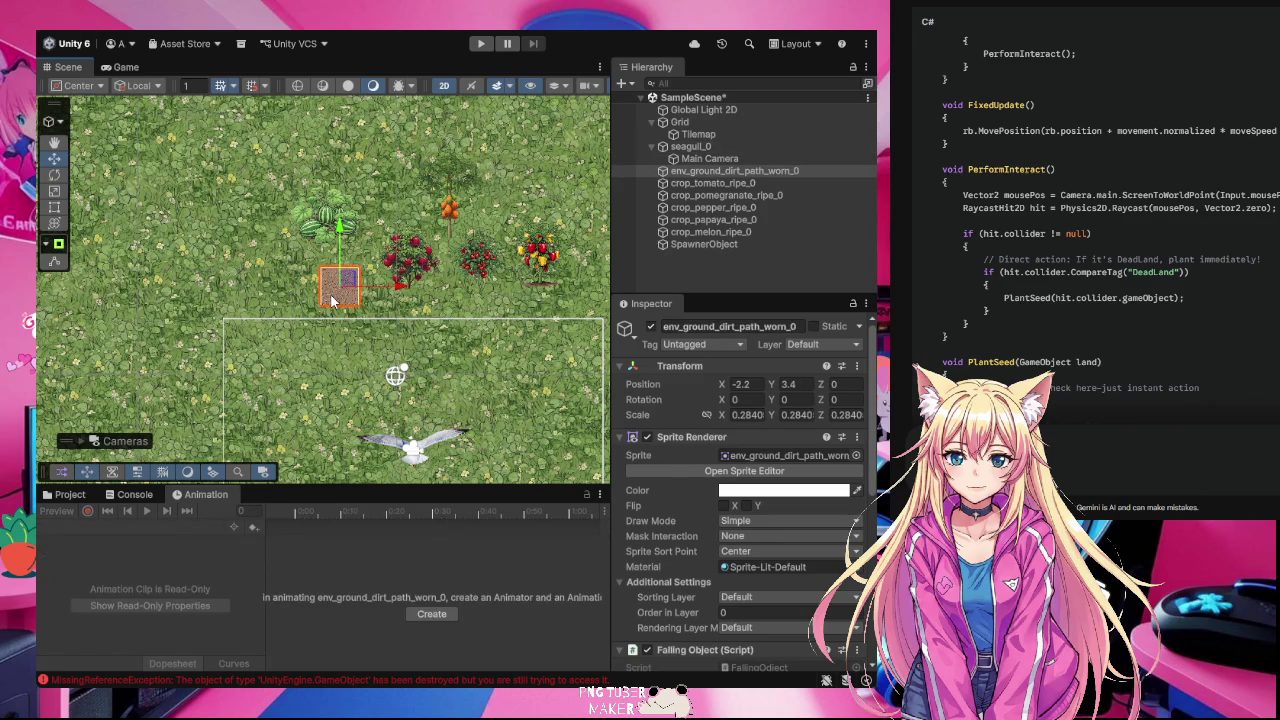
pyautogui.click(331, 297)
pyautogui.click(331, 297)
pyautogui.click(70, 494)
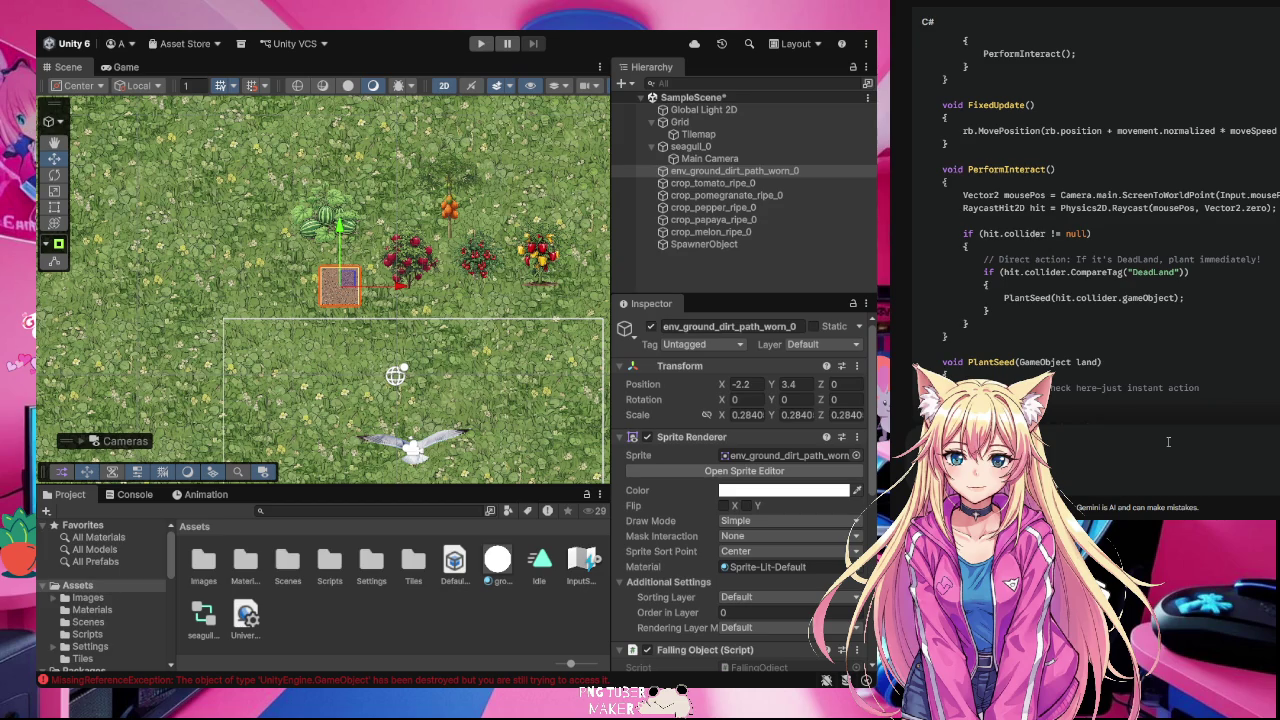
# Step: Ask Gemini how to replace the dead land with a random plant
pyautogui.write('land with a')
pyautogui.write(' ran')
pyautogui.press('BackSpace')
pyautogui.press('BackSpace')
pyautogui.press('BackSpace')
pyautogui.write('plan')
pyautogui.press('BackSpace')
pyautogui.press('BackSpace')
pyautogui.press('BackSpace')
pyautogui.press('BackSpace')
pyautogui.press('BackSpace')
pyautogui.write('random plant')
pyautogui.press('Return')
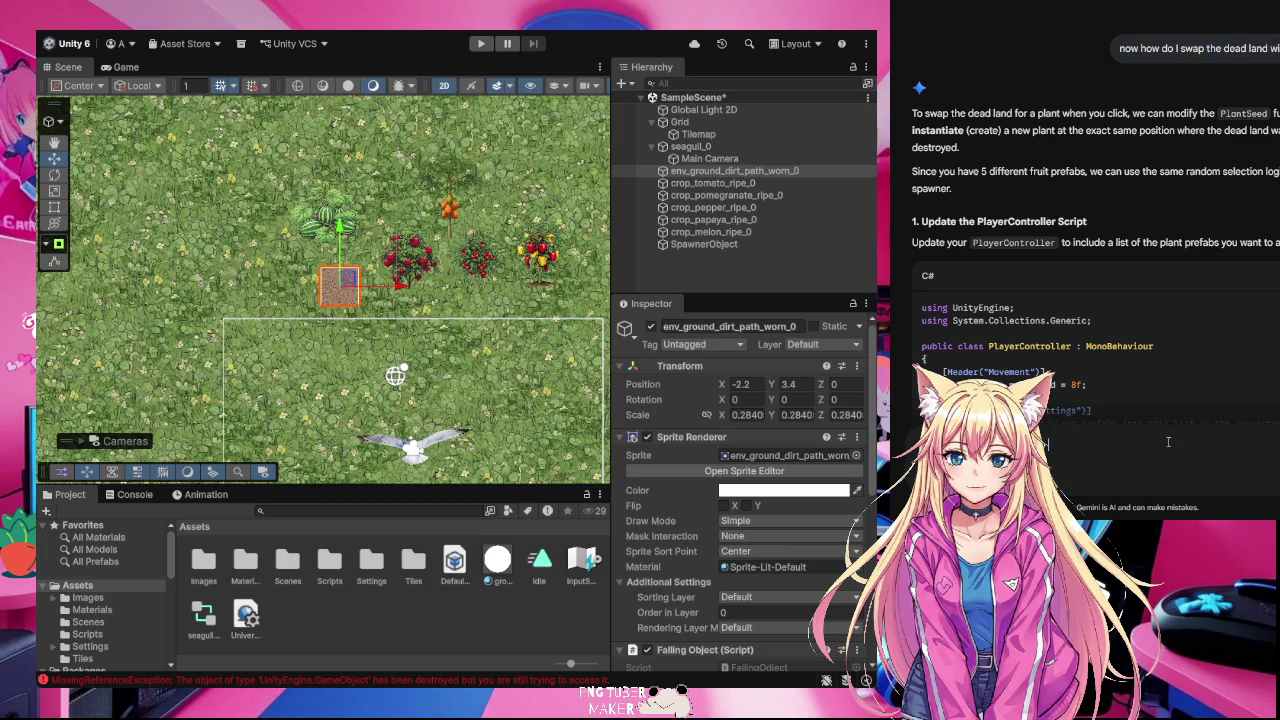
# Step: Ask Gemini whether the new plant will keep falling with the falling script, then select the Tilemap
pyautogui.press('BackSpace')
pyautogui.write('need thje')
pyautogui.press('BackSpace')
pyautogui.press('BackSpace')
pyautogui.write('e plan')
pyautogui.write('t to ')
pyautogui.write('continue')
pyautogui.write('to fallwill it with the falling')
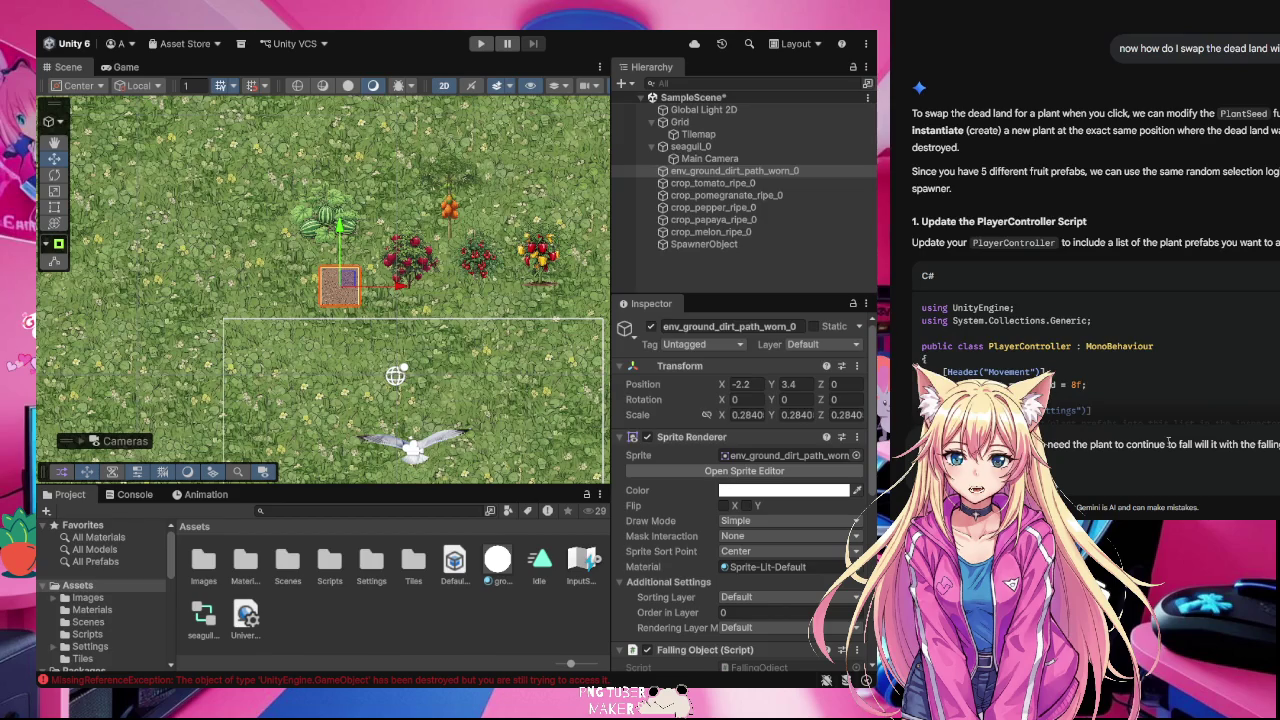
pyautogui.write('script?')
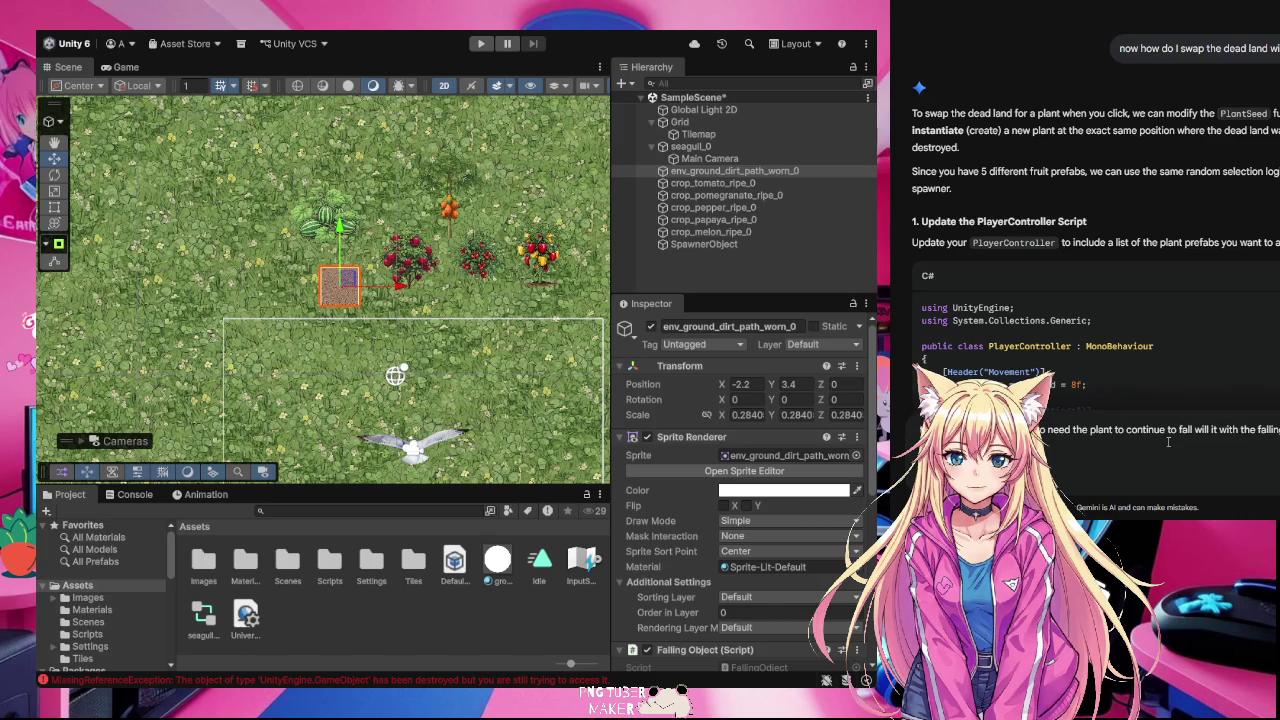
pyautogui.press('Return')
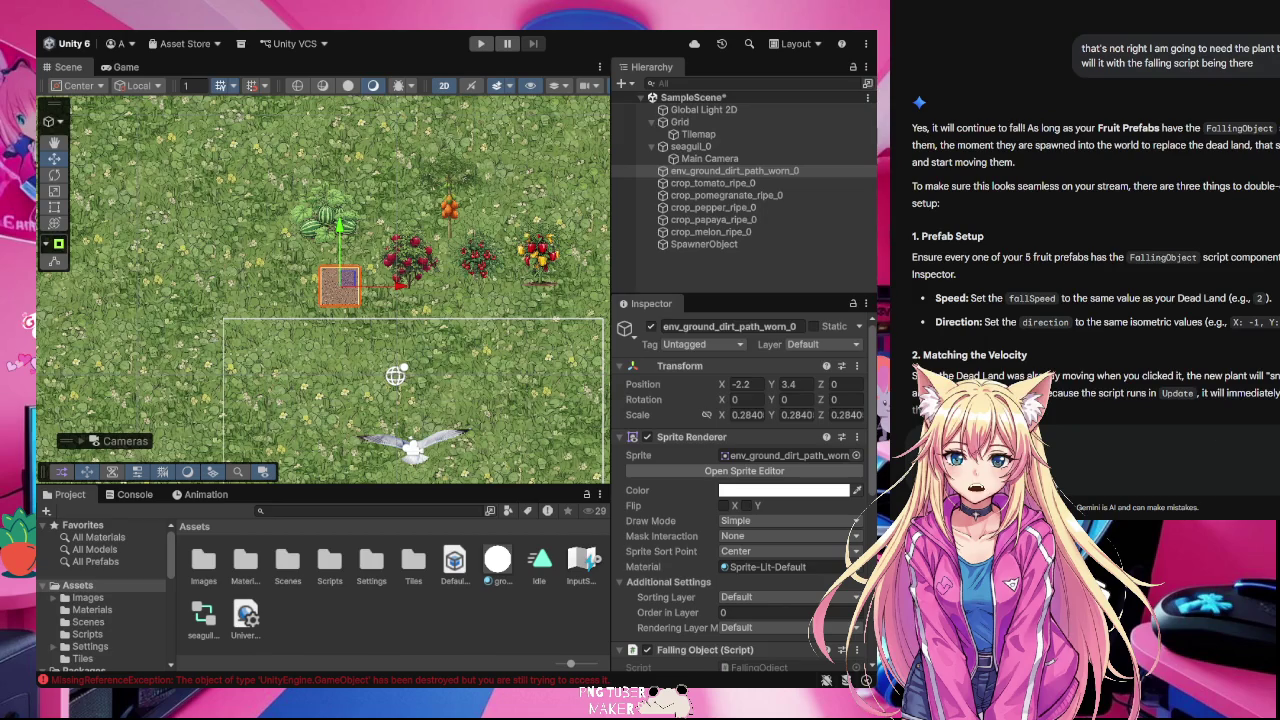
pyautogui.click(352, 308)
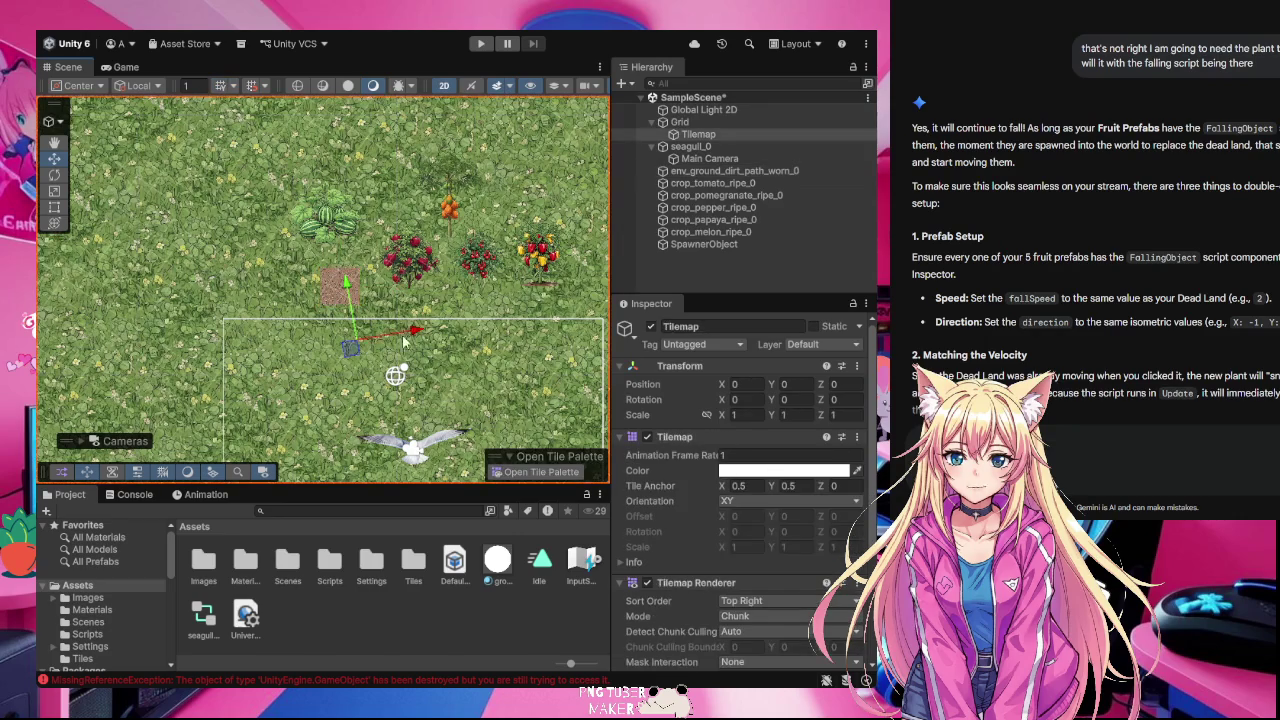
pyautogui.scroll(-5, 682, 487)
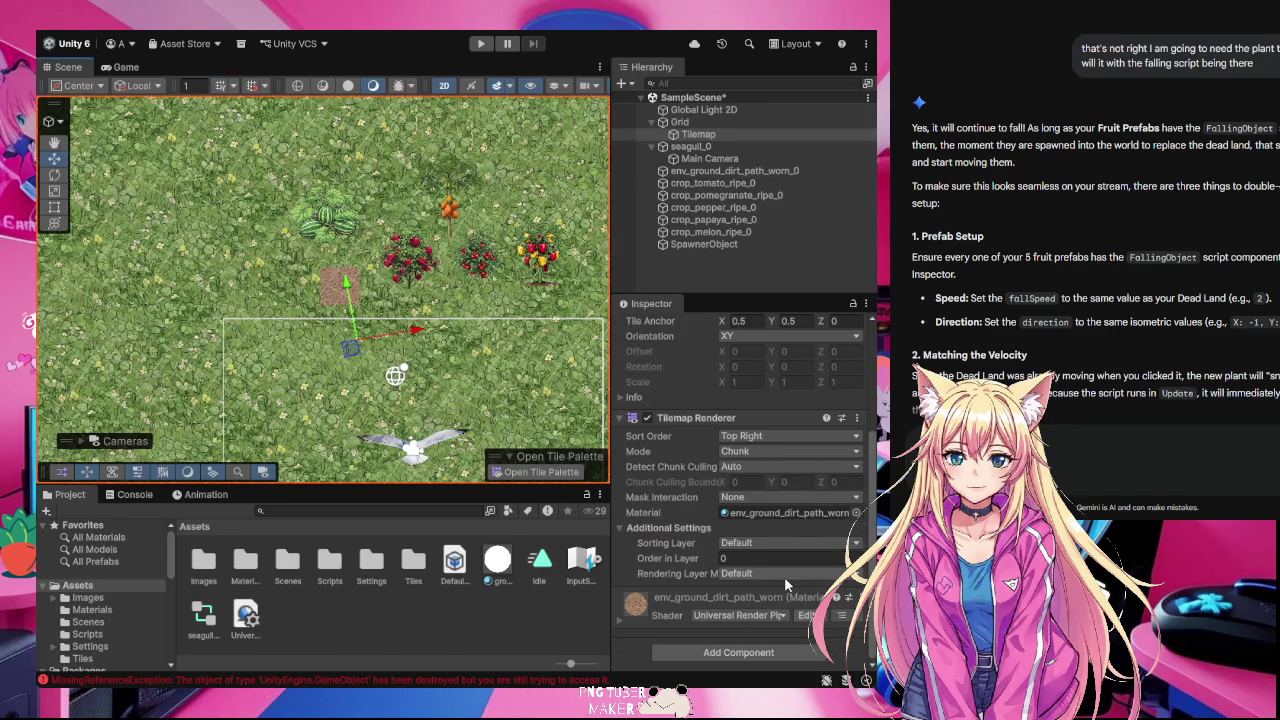
pyautogui.scroll(4, 784, 576)
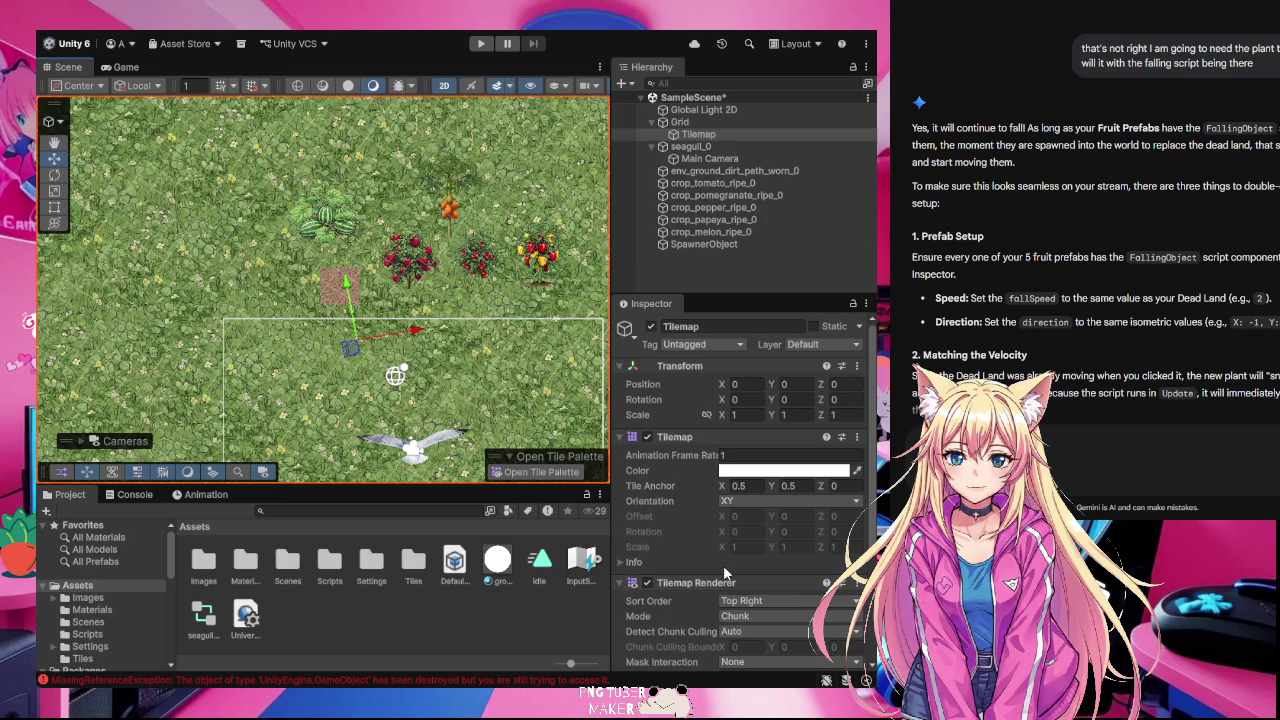
pyautogui.click(341, 292)
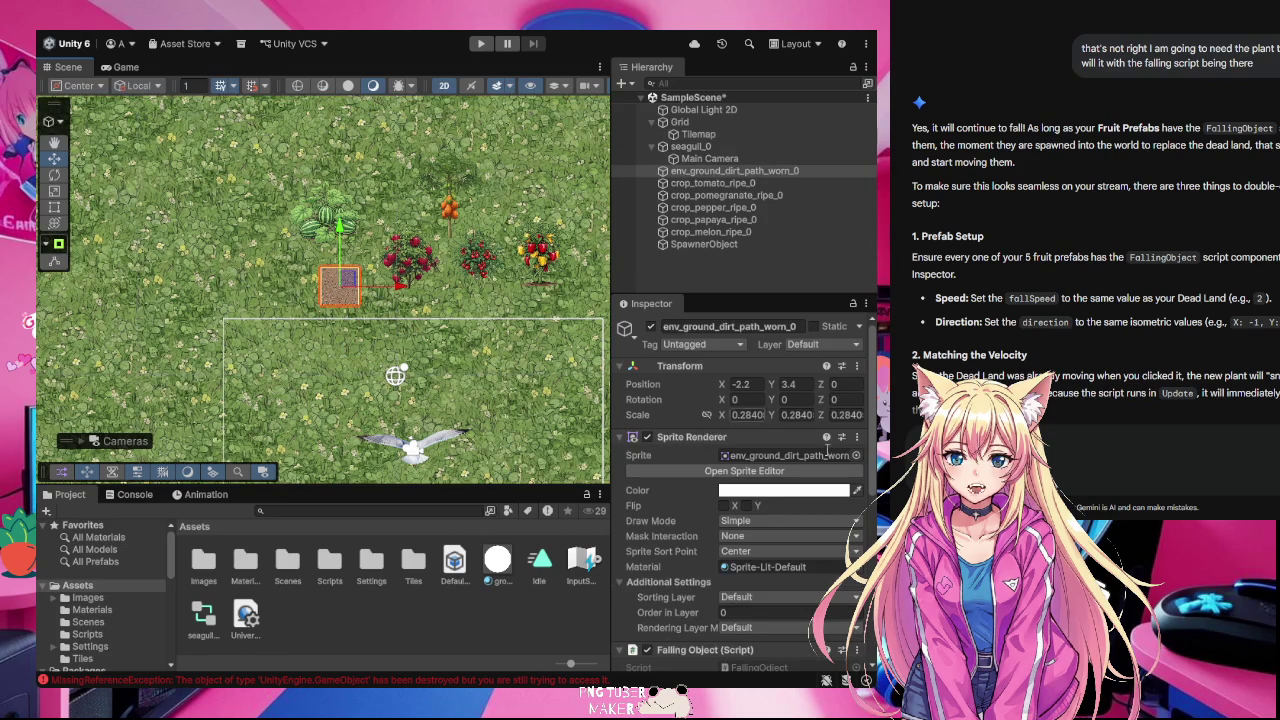
pyautogui.scroll(-2, 798, 524)
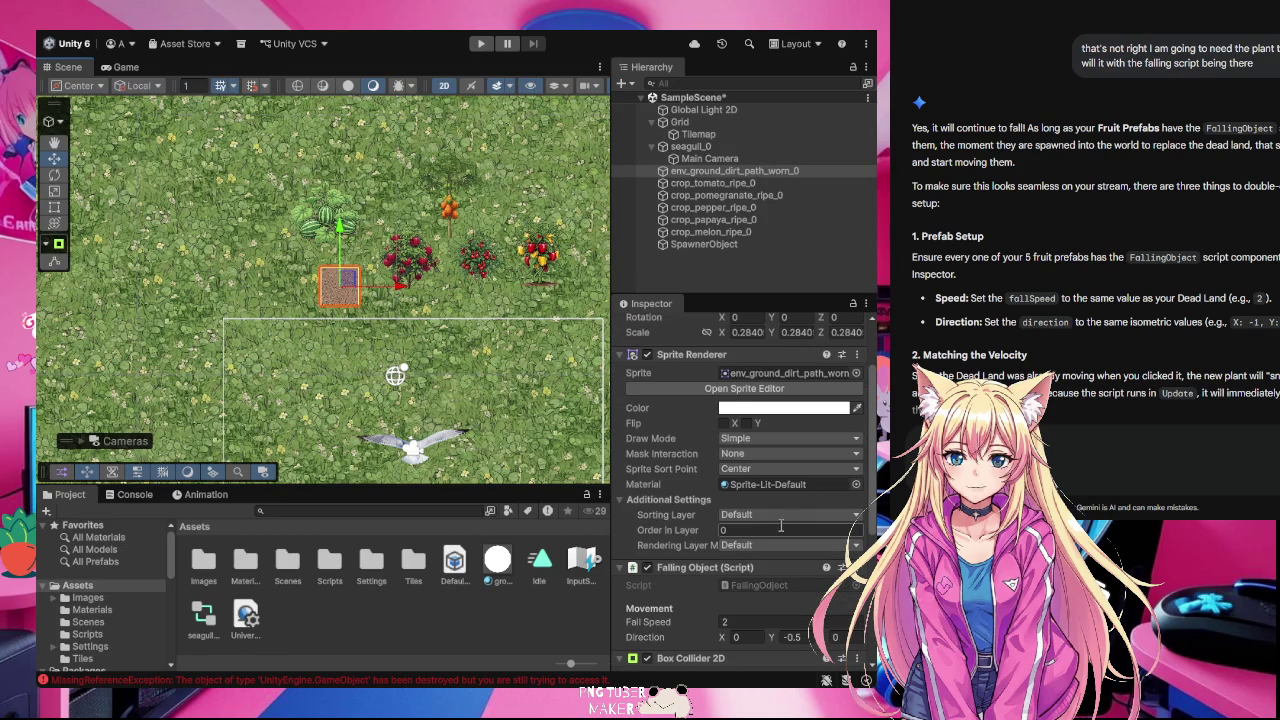
pyautogui.scroll(-5, 781, 527)
pyautogui.scroll(1, 779, 523)
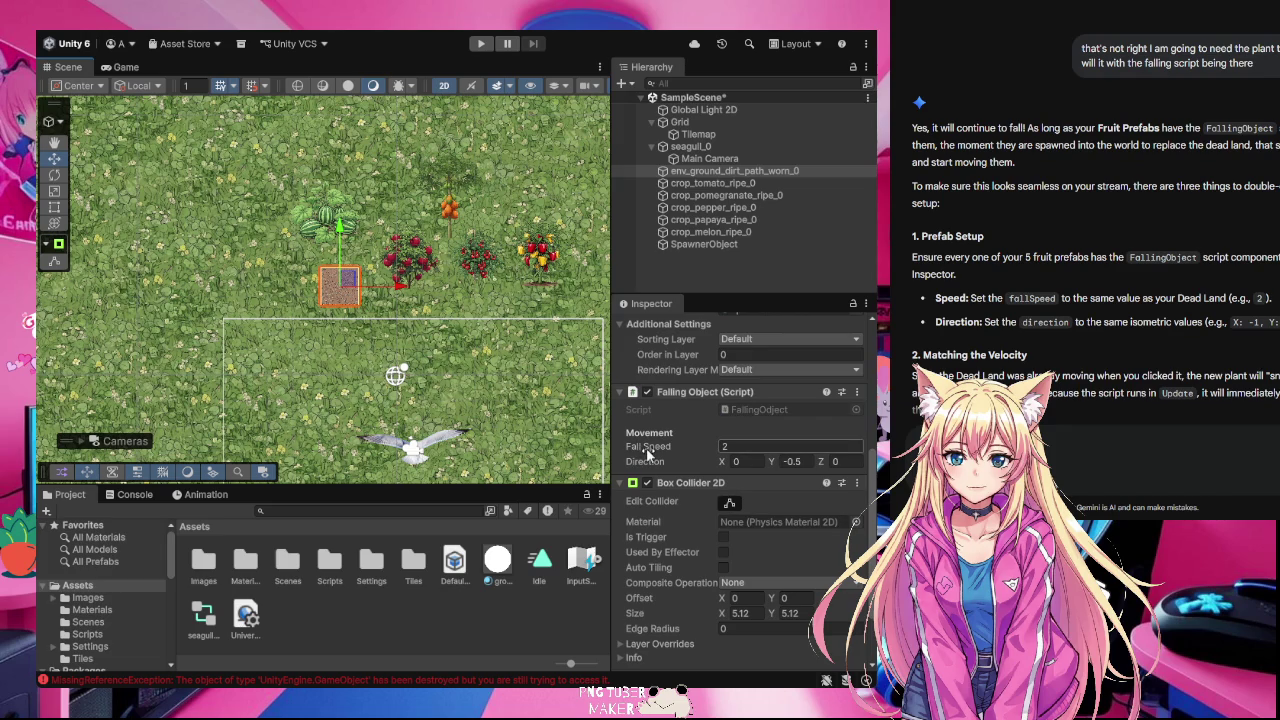
pyautogui.click(544, 262)
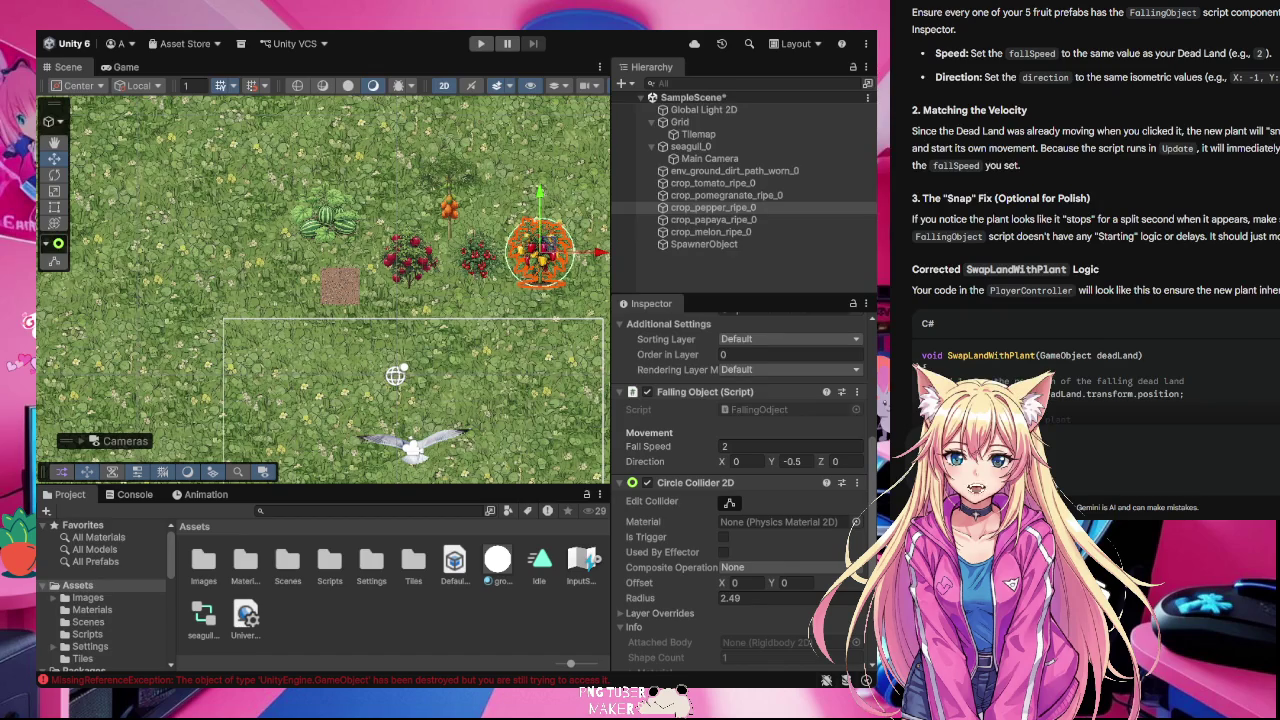
pyautogui.scroll(-2, 1088, 249)
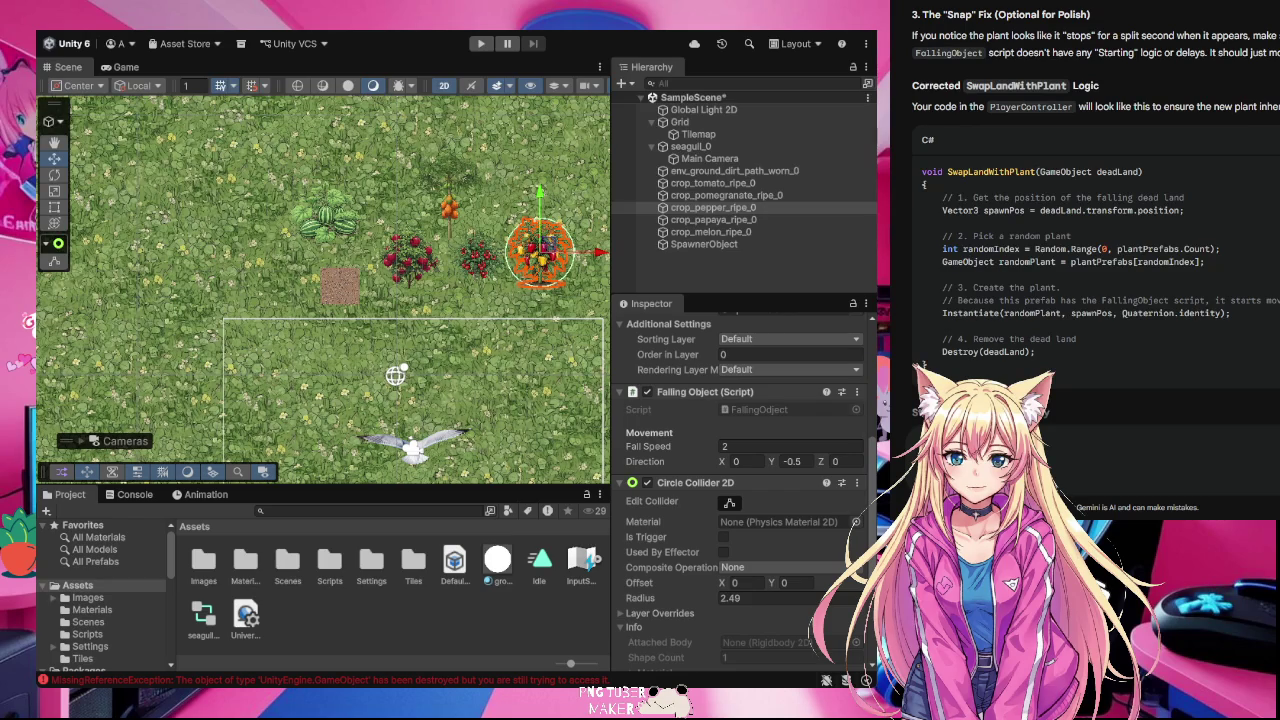
pyautogui.hotkey('alt', 'Tab')
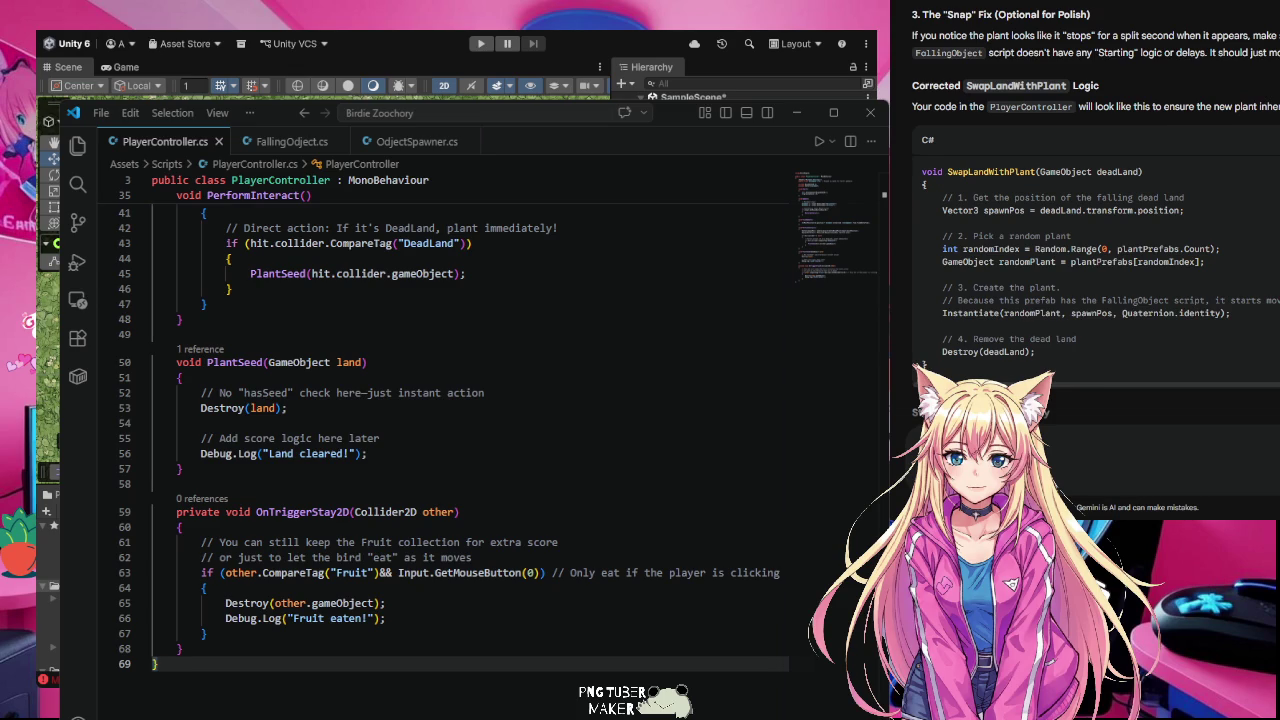
pyautogui.scroll(15, 1095, 300)
pyautogui.scroll(10, 1095, 250)
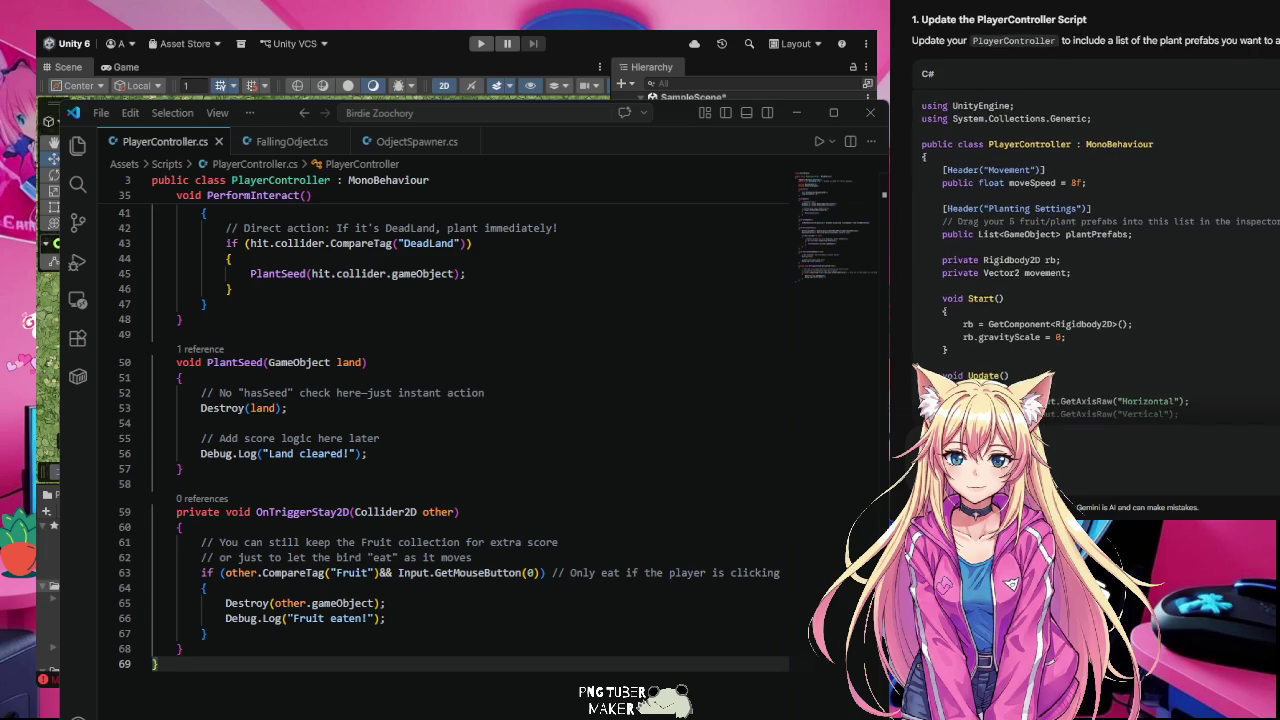
pyautogui.scroll(10, 598, 556)
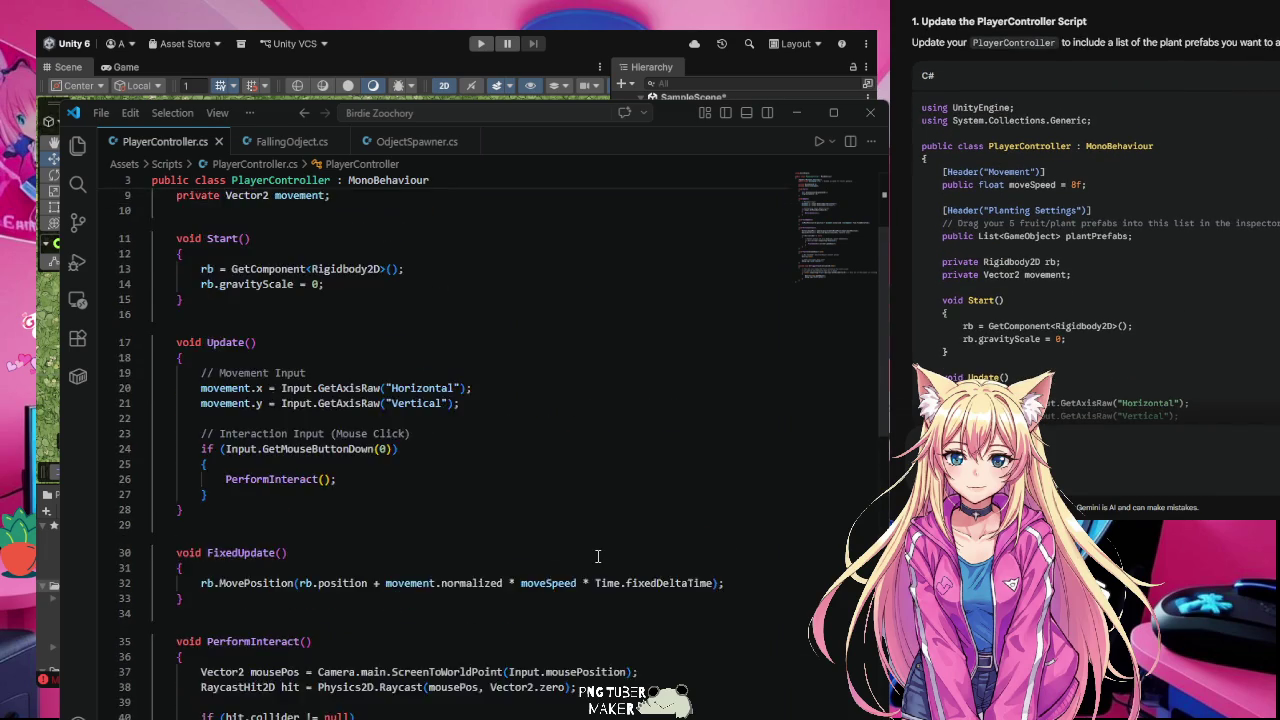
pyautogui.scroll(3, 598, 556)
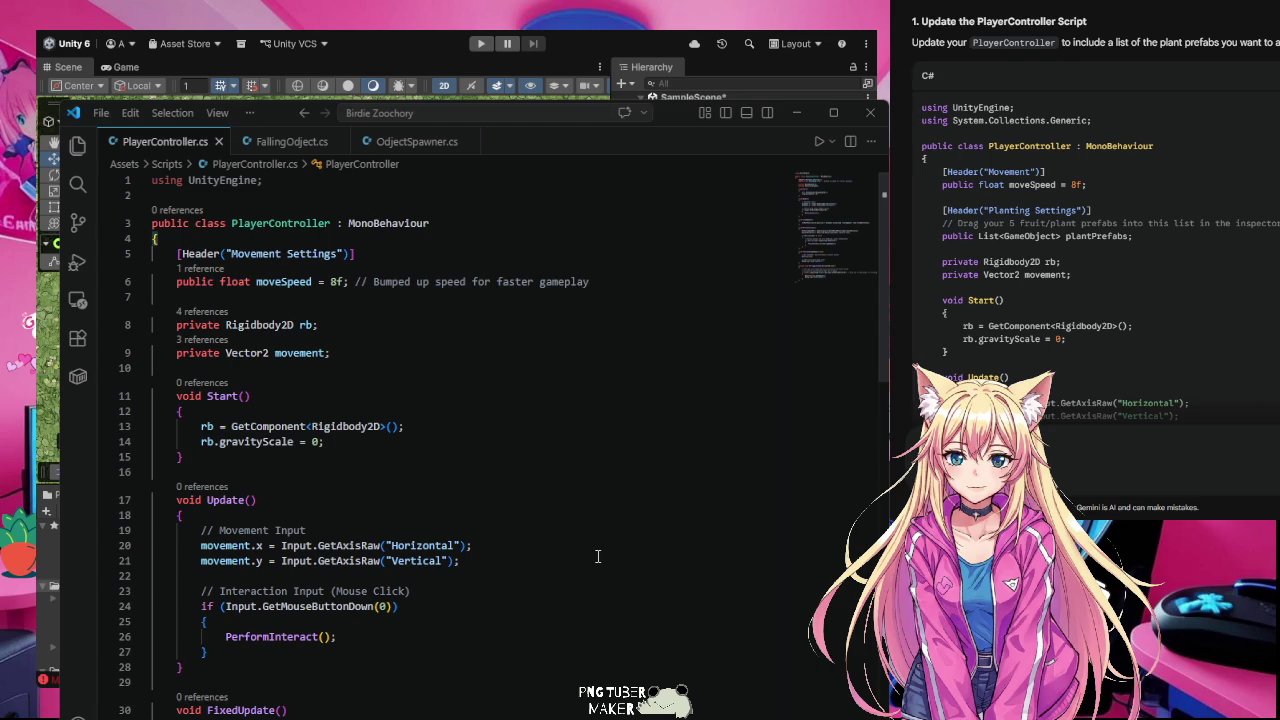
pyautogui.scroll(-1, 598, 556)
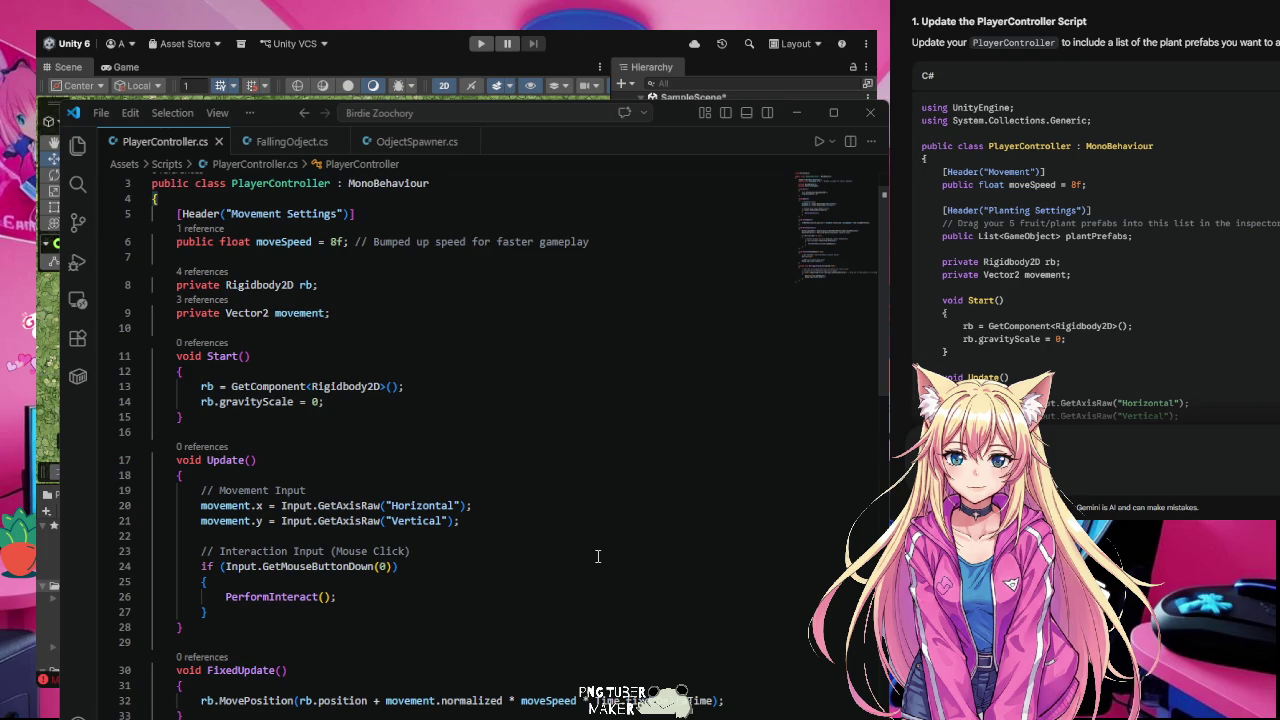
pyautogui.scroll(-2, 598, 556)
pyautogui.scroll(-1, 598, 556)
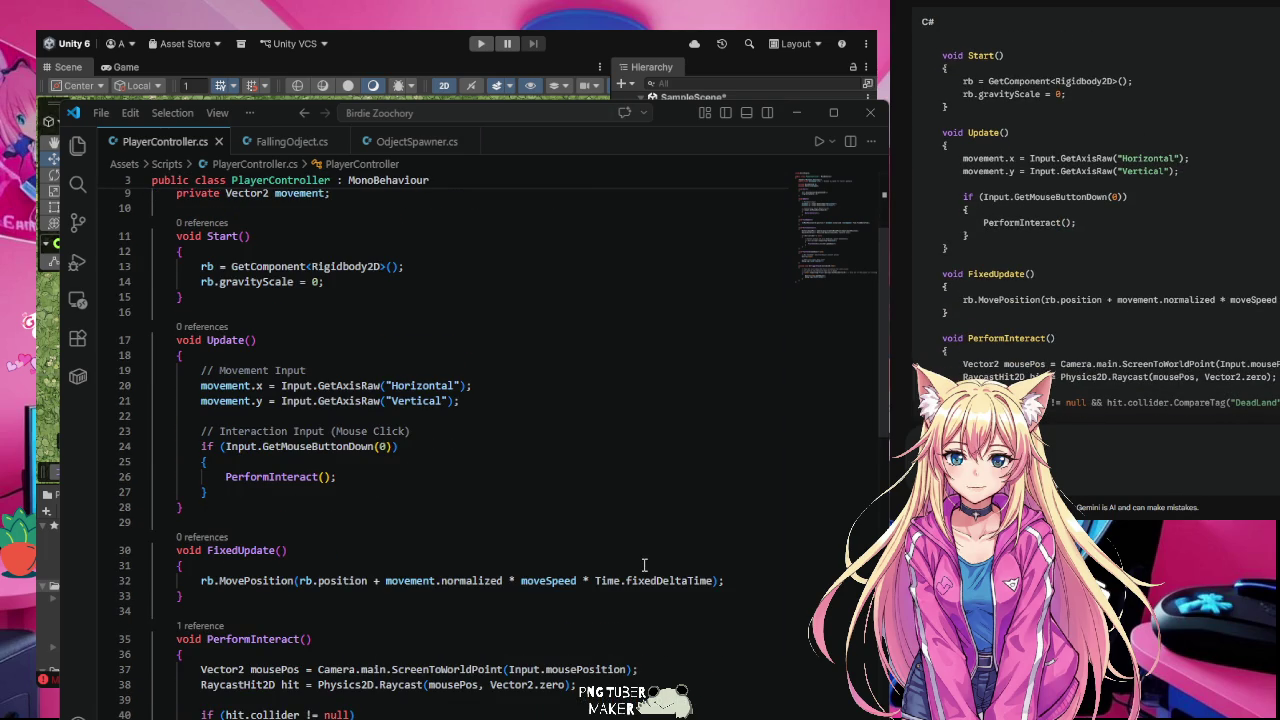
pyautogui.scroll(-2, 644, 565)
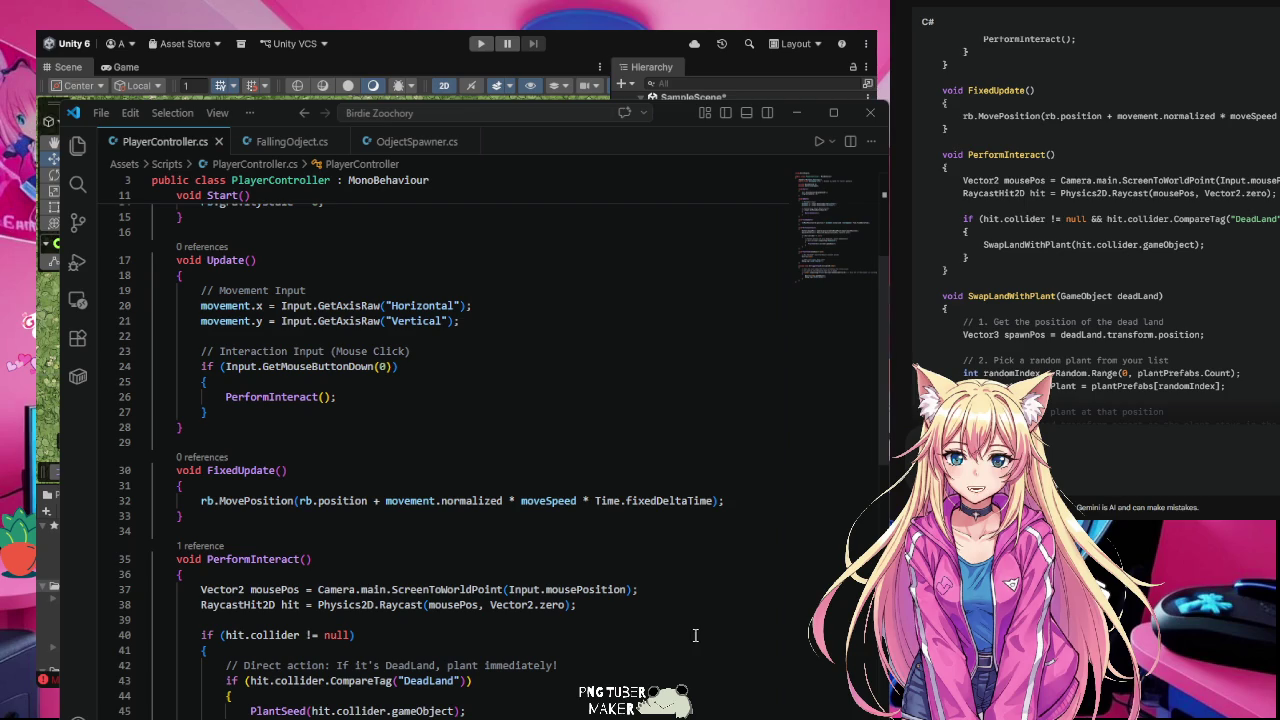
pyautogui.scroll(-2, 701, 628)
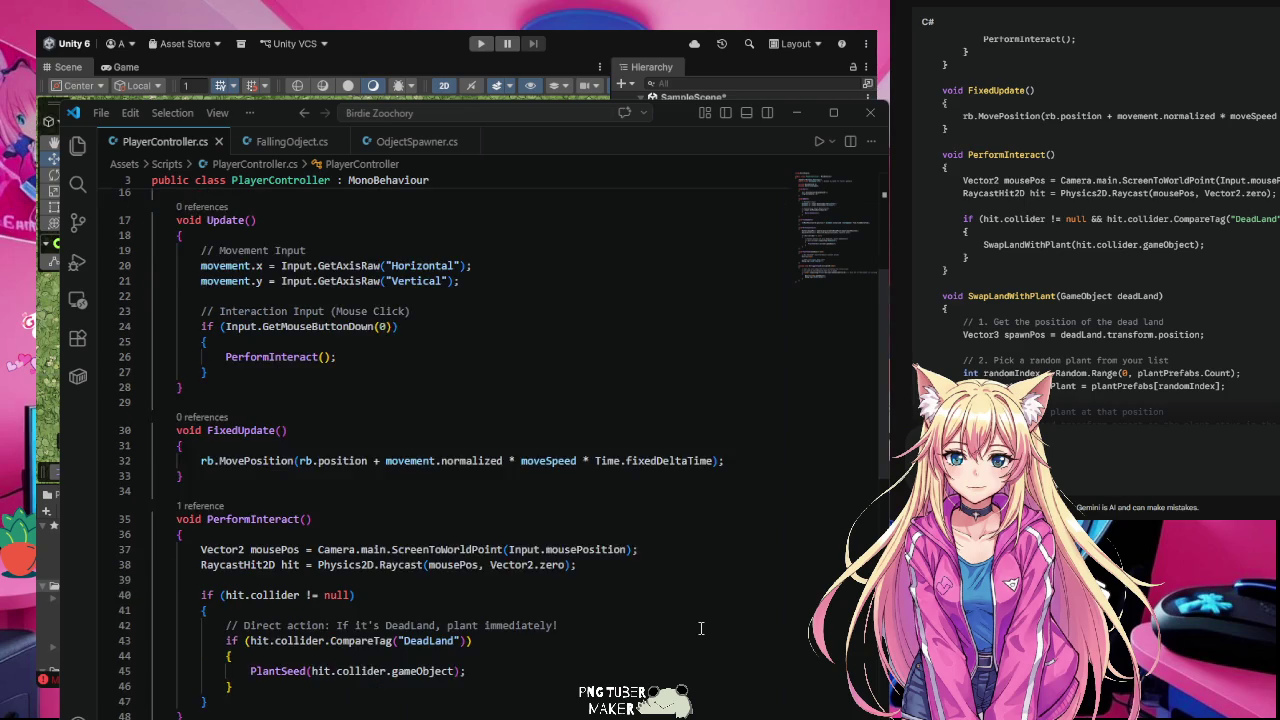
pyautogui.scroll(-1, 701, 628)
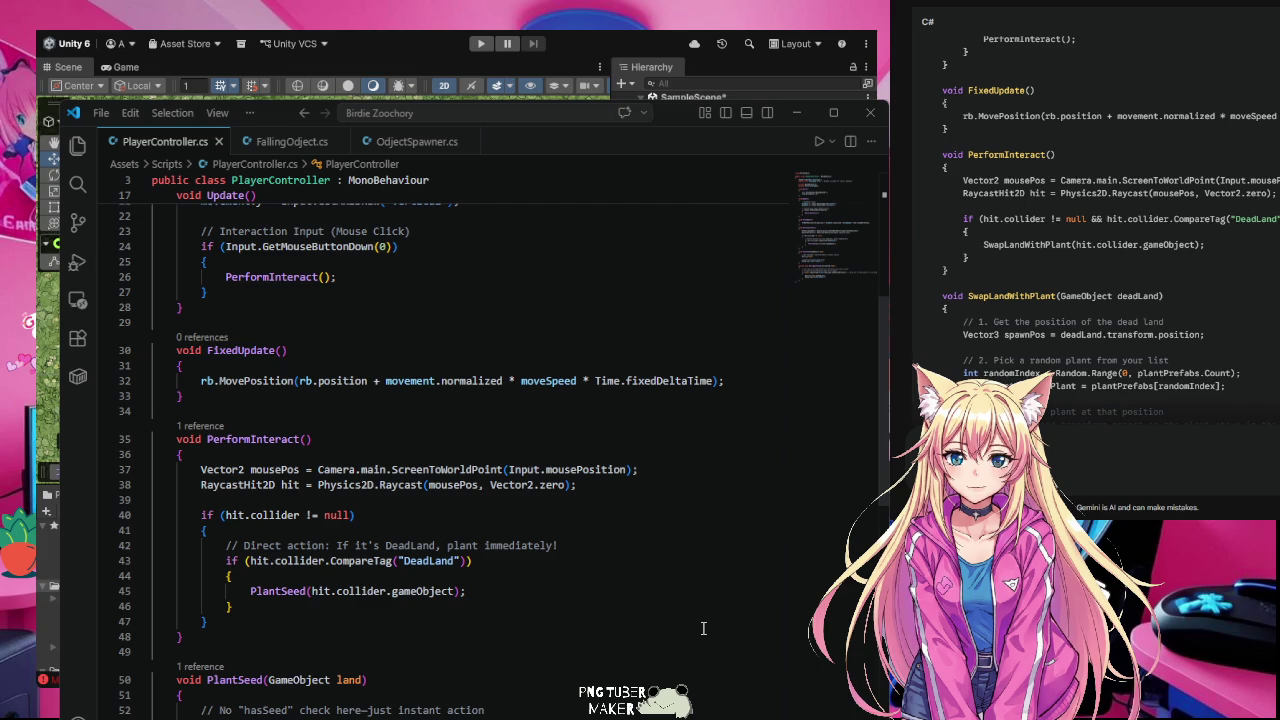
pyautogui.scroll(-3, 703, 628)
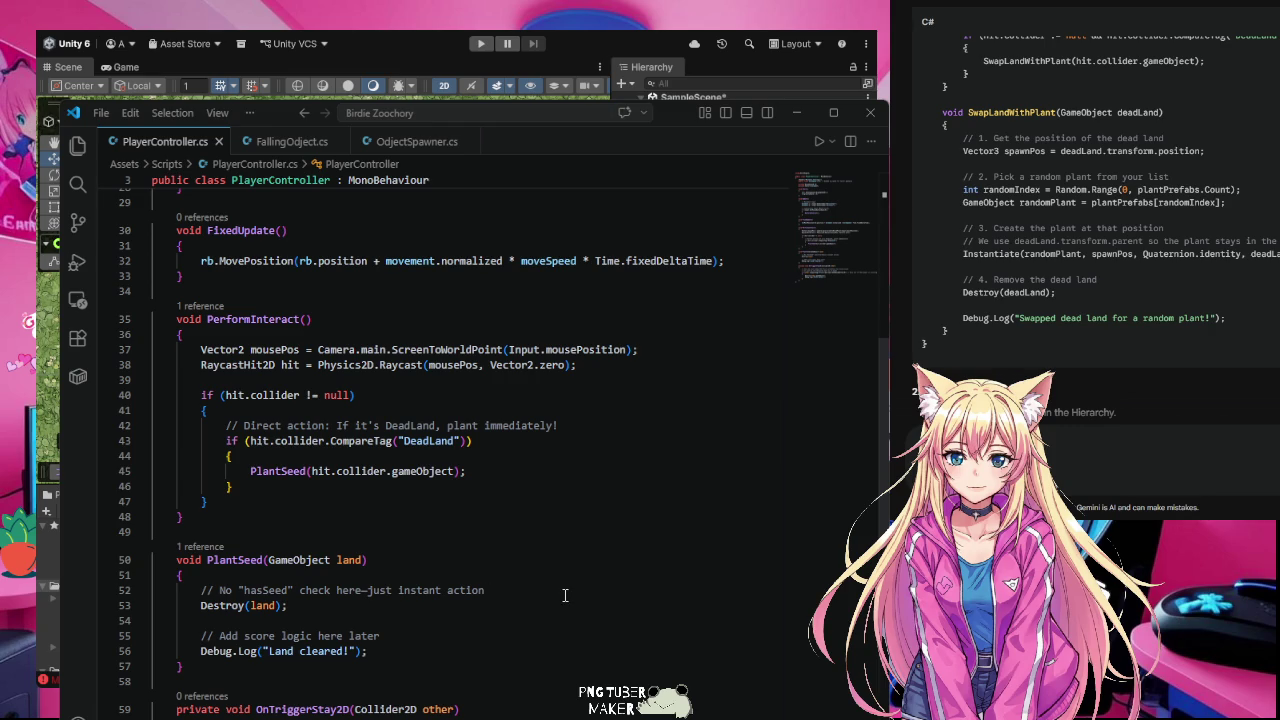
pyautogui.scroll(-2, 565, 595)
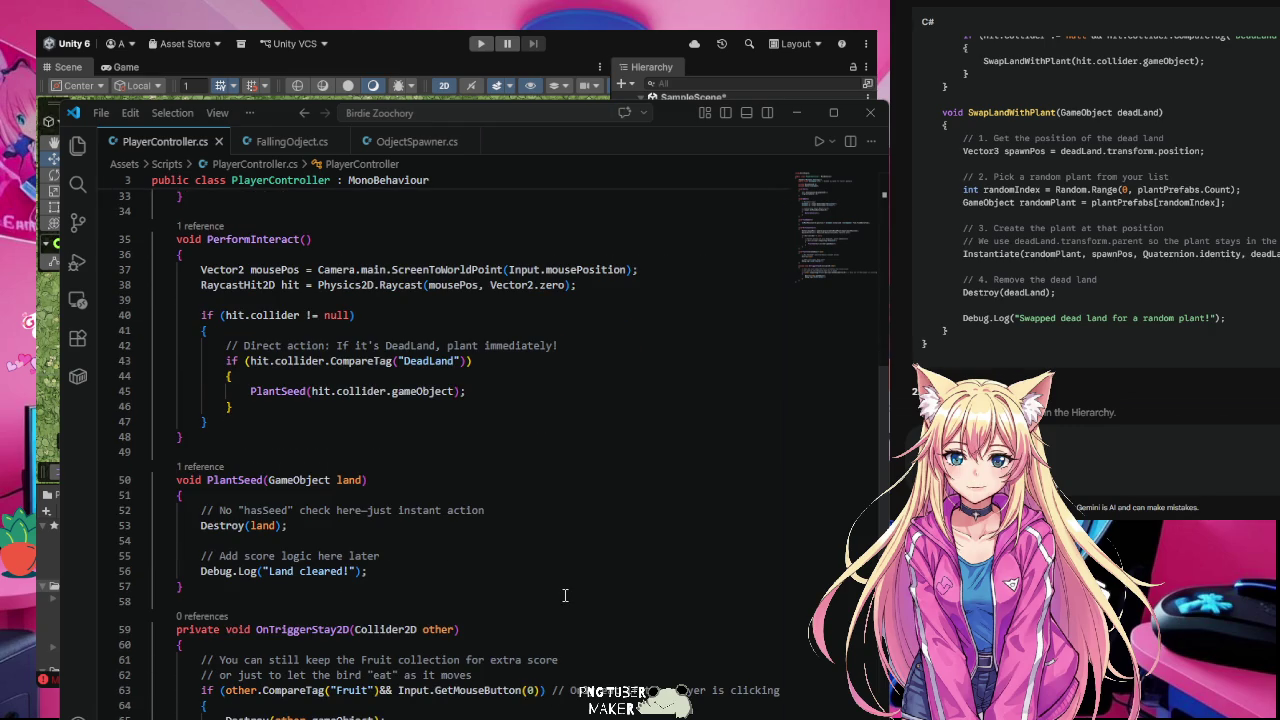
pyautogui.scroll(-1, 565, 595)
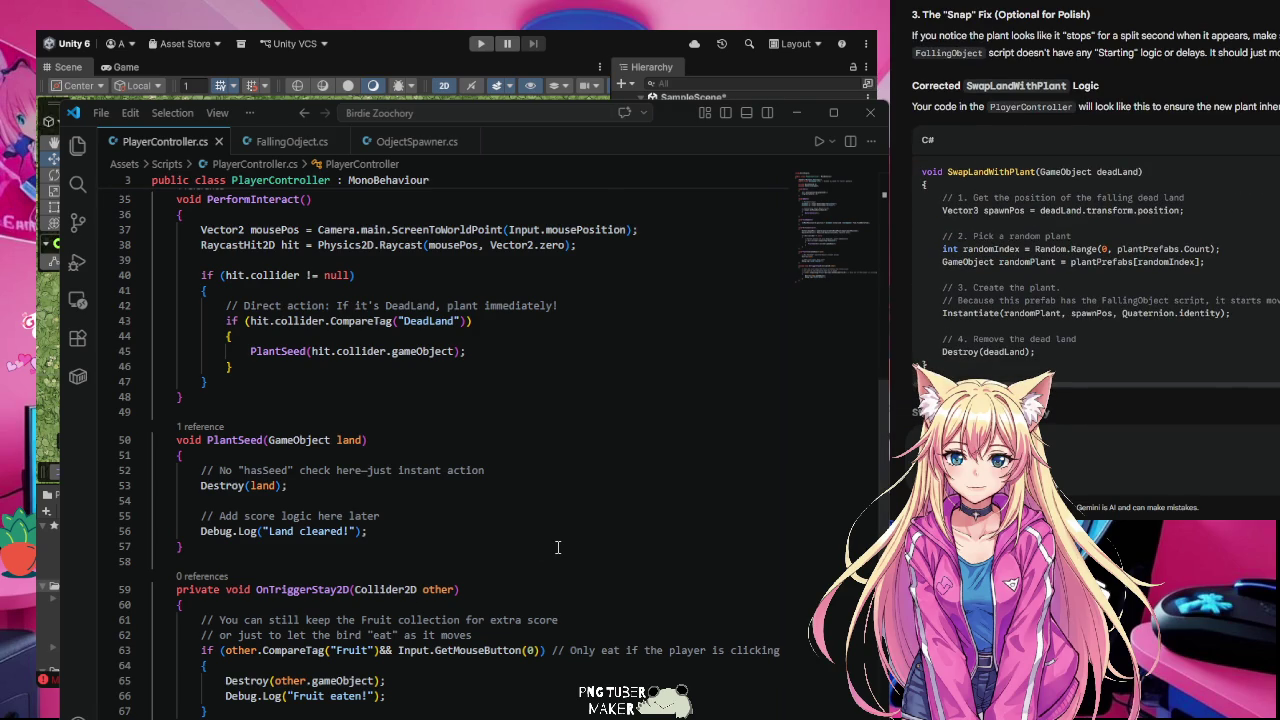
pyautogui.scroll(3, 558, 547)
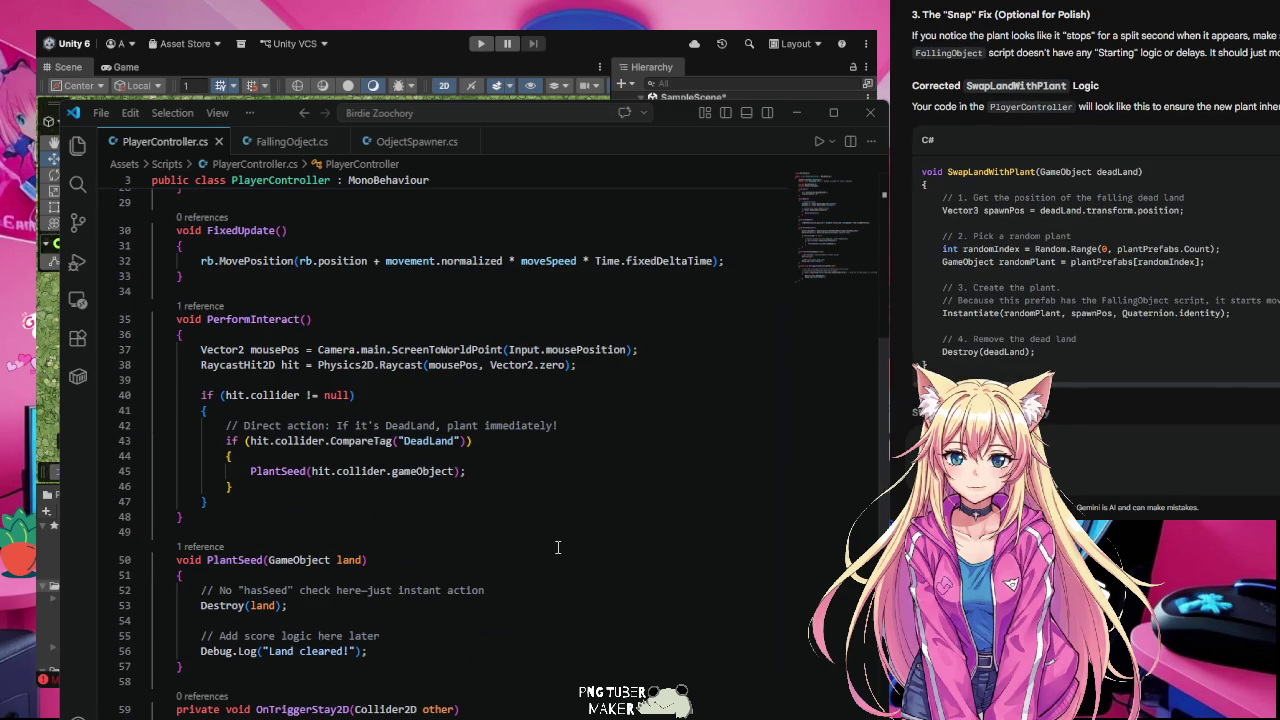
pyautogui.scroll(2, 558, 547)
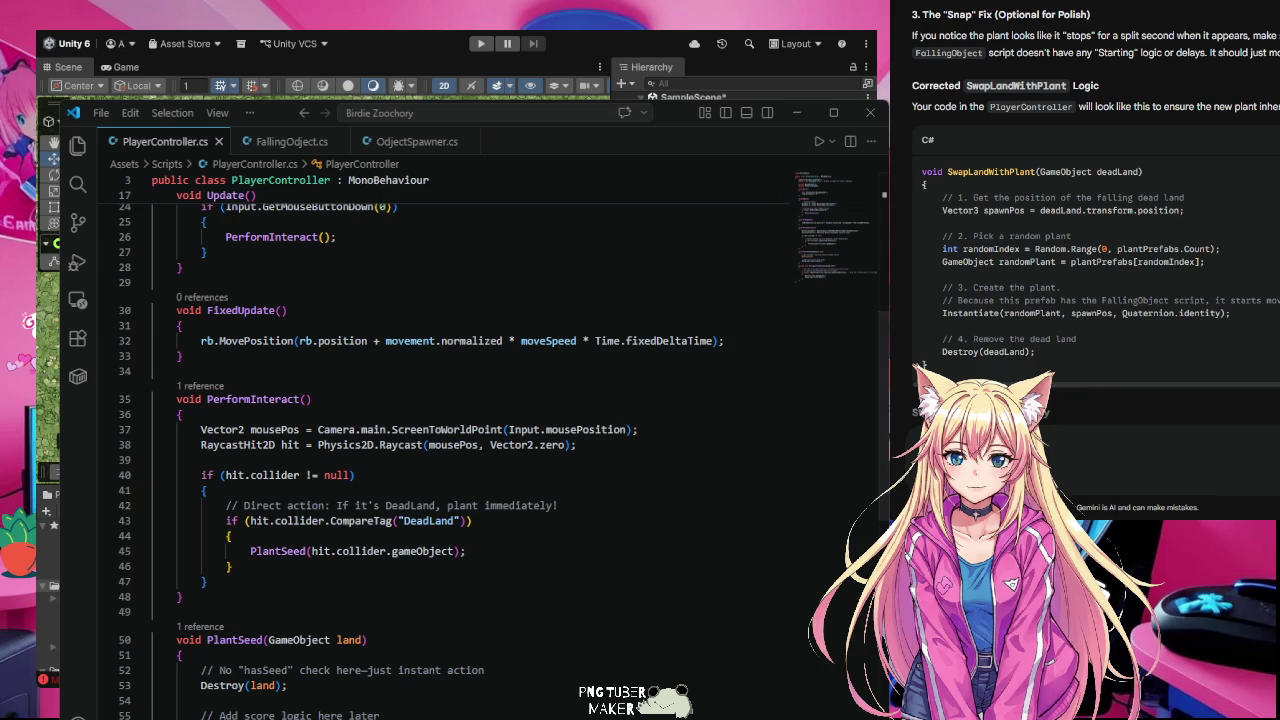
pyautogui.click(1085, 249)
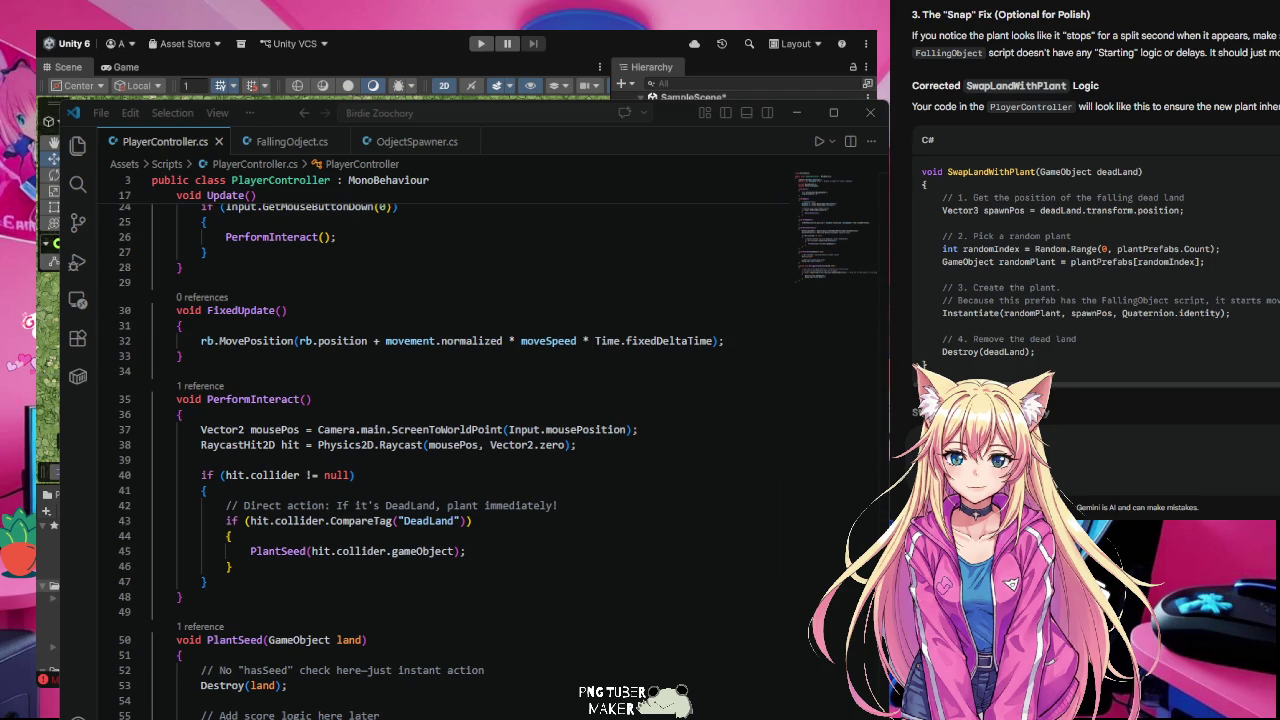
pyautogui.click(186, 698)
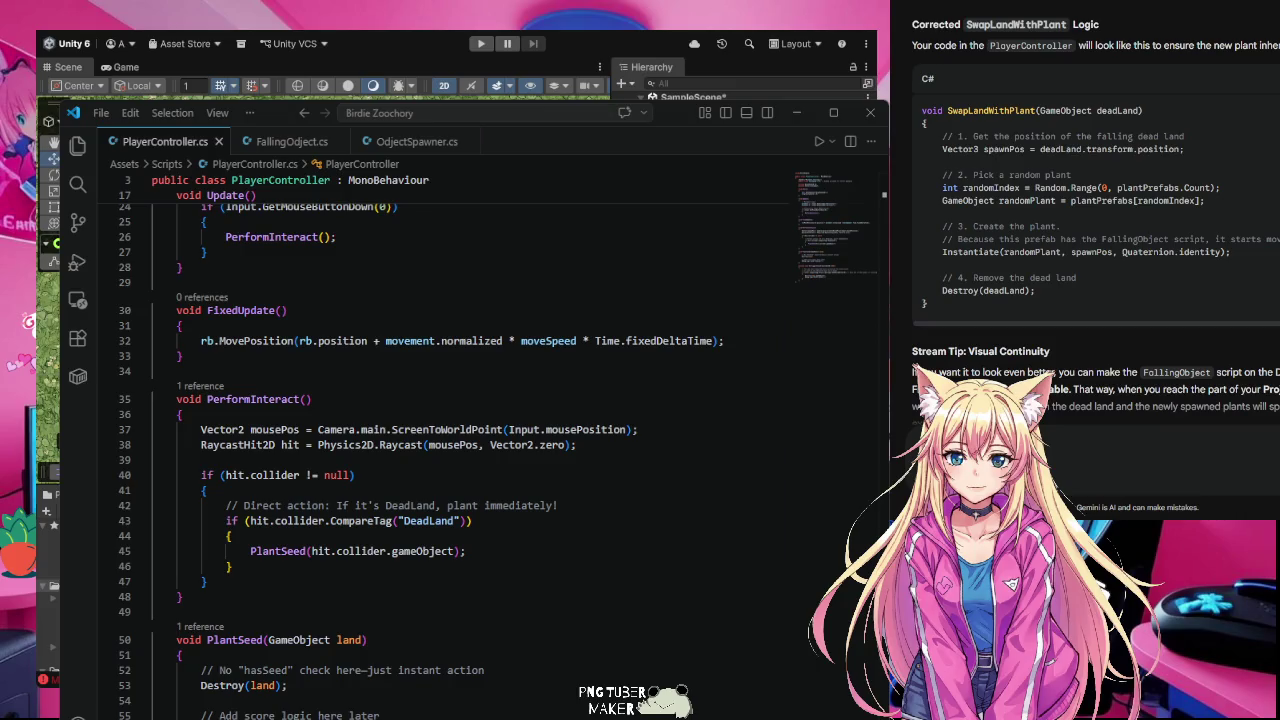
pyautogui.click(438, 567)
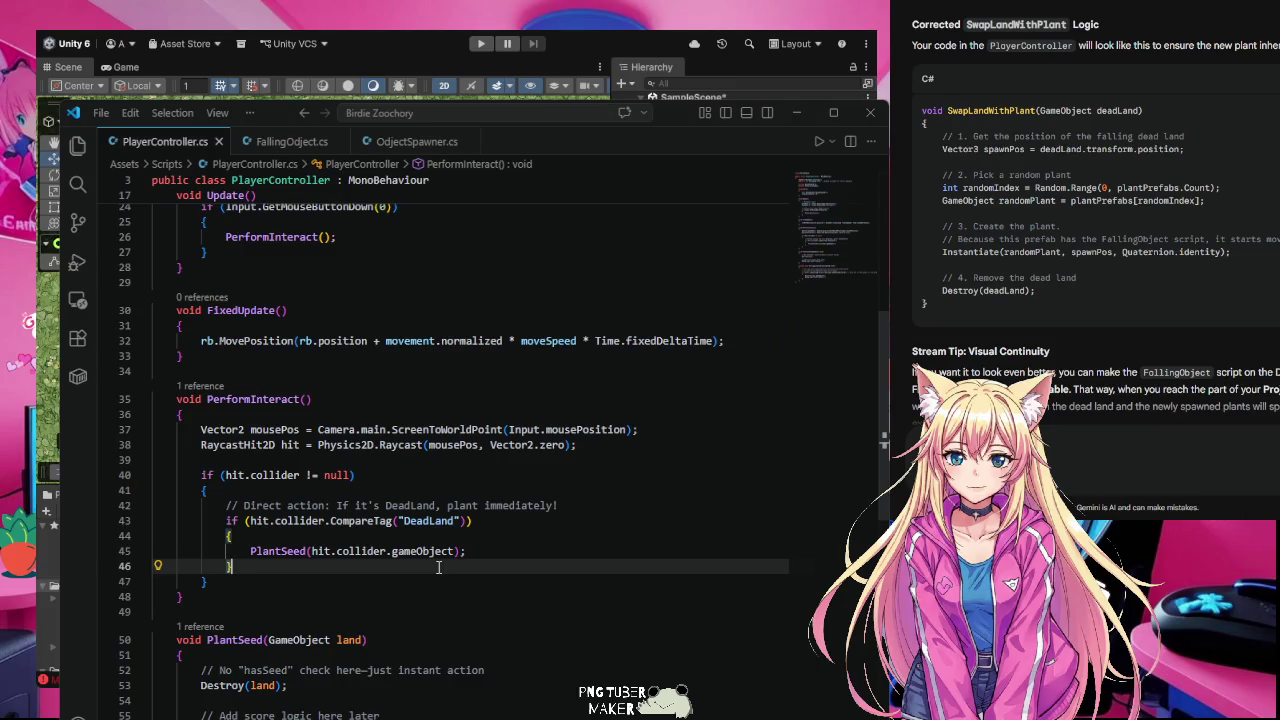
# Step: Send the whole PlayerController script to Gemini, asking where to add the random-plant code
pyautogui.hotkey('ctrl', 'a')
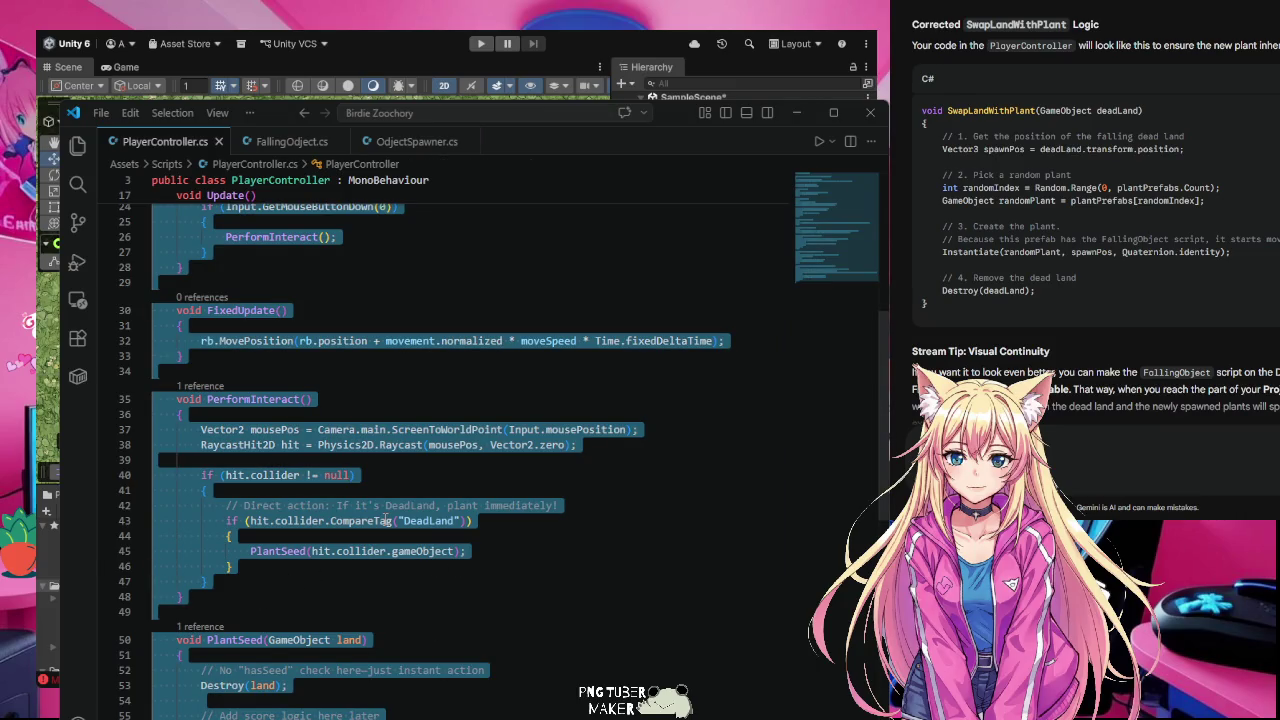
pyautogui.click(1200, 437)
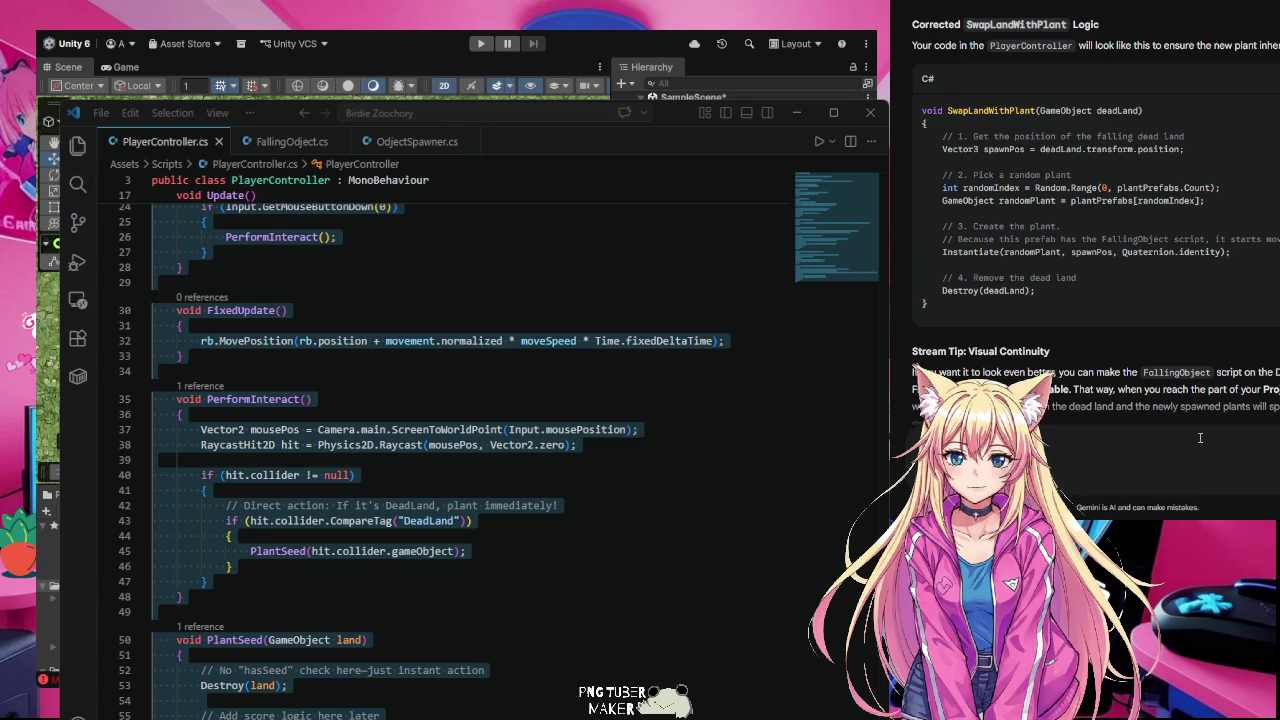
pyautogui.write('that added s')
pyautogui.press('BackSpace')
pyautogui.press('Return')
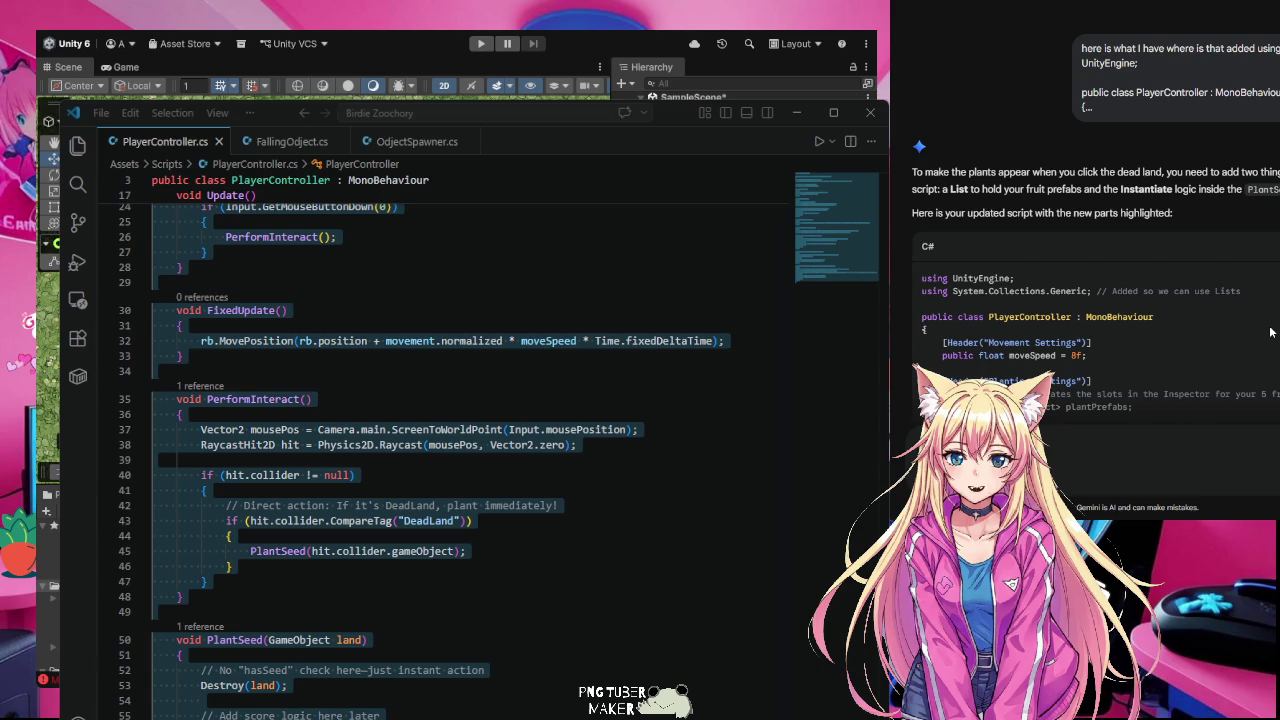
pyautogui.scroll(-3, 1271, 331)
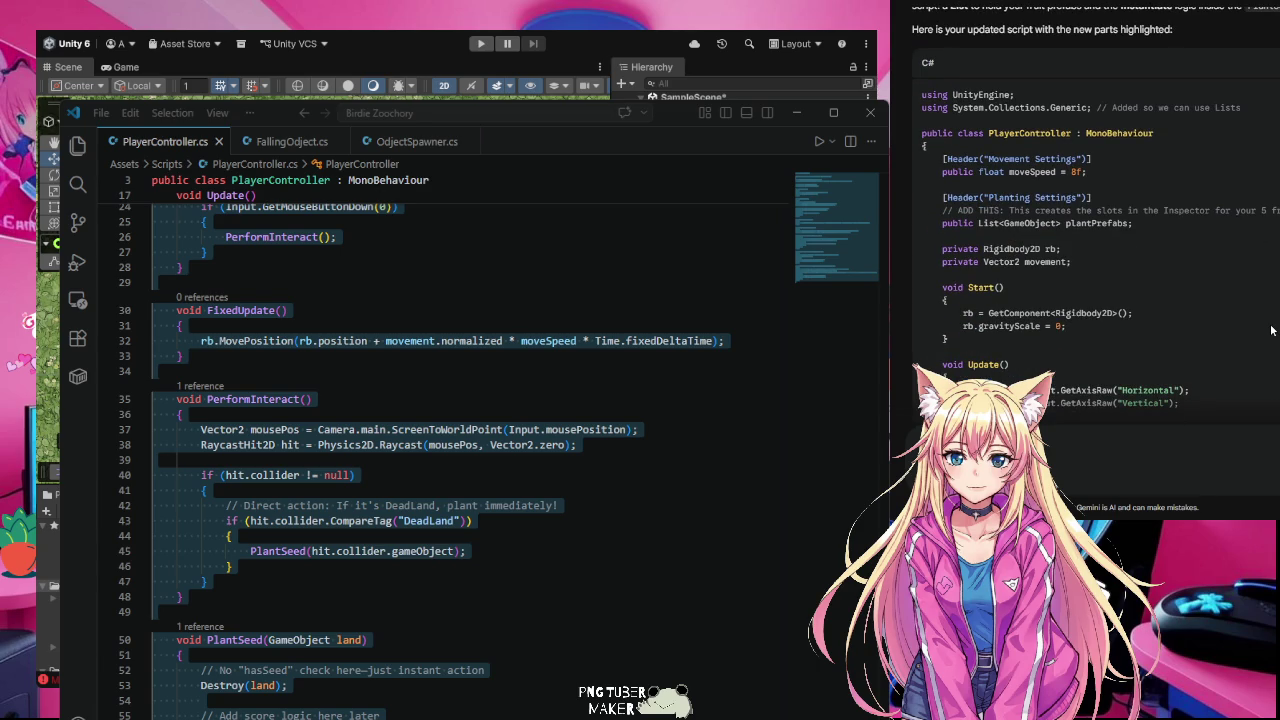
pyautogui.click(466, 551)
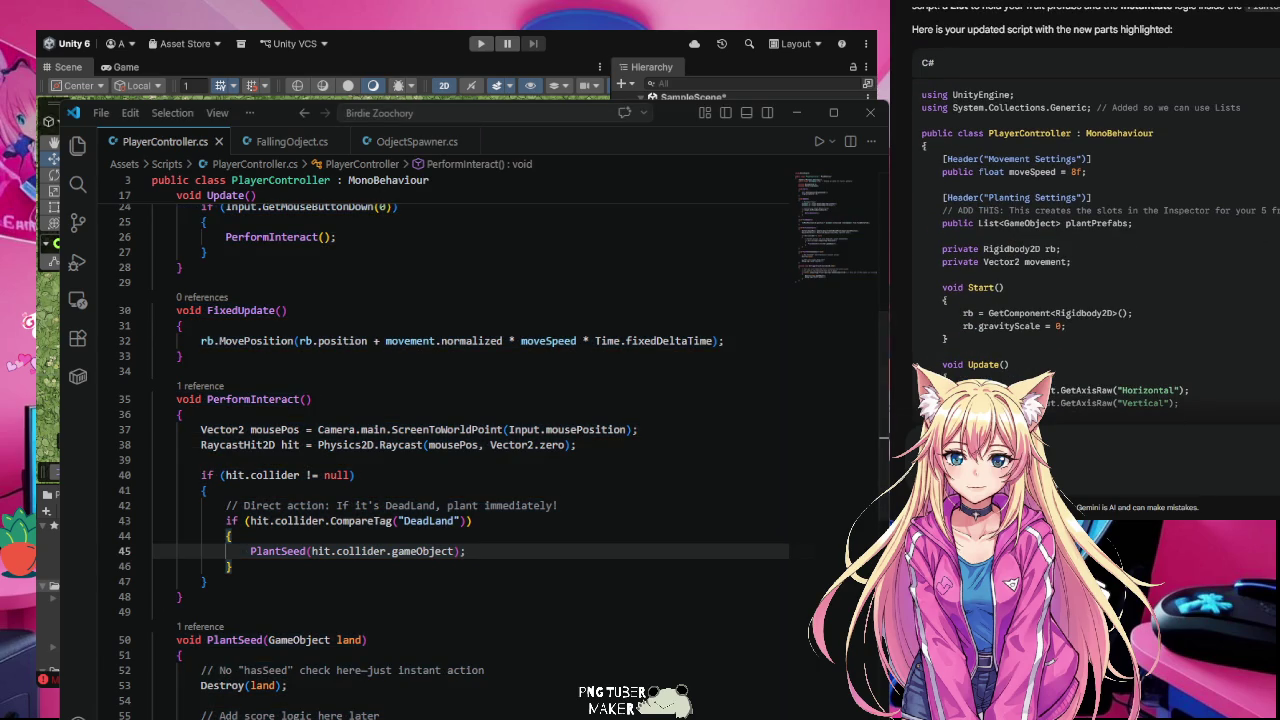
pyautogui.scroll(-5, 1096, 215)
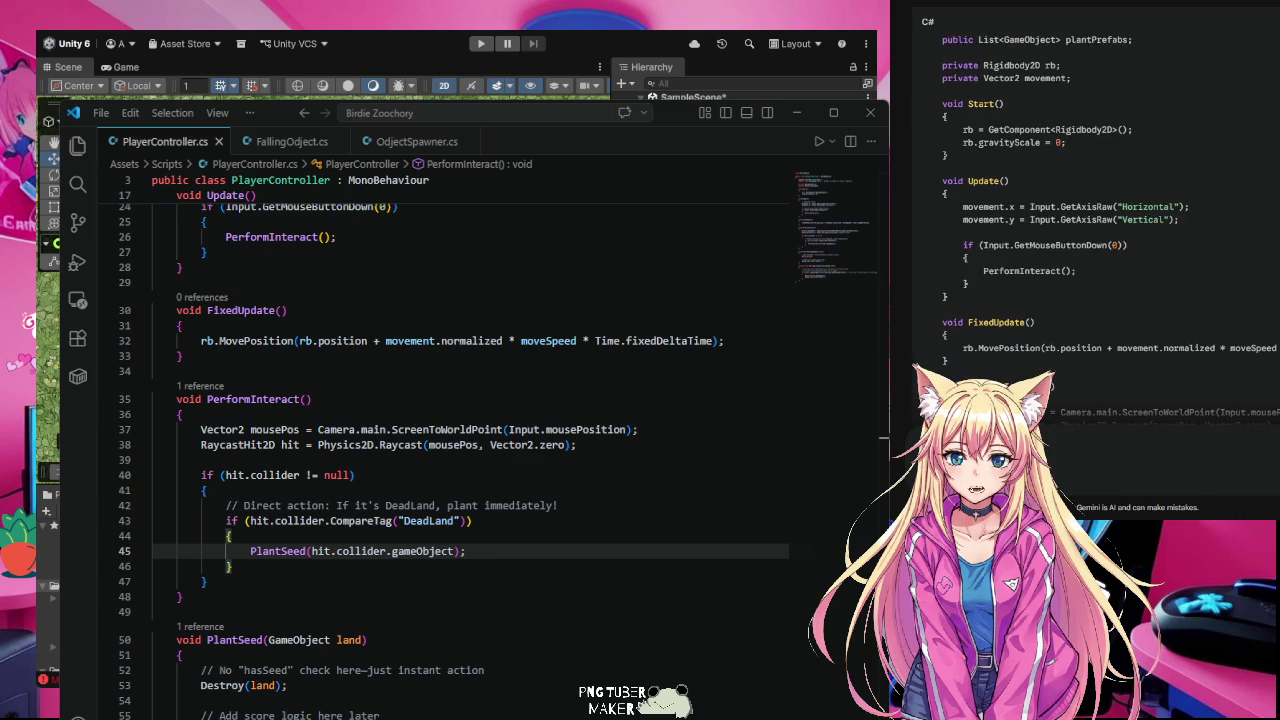
pyautogui.scroll(5, 460, 562)
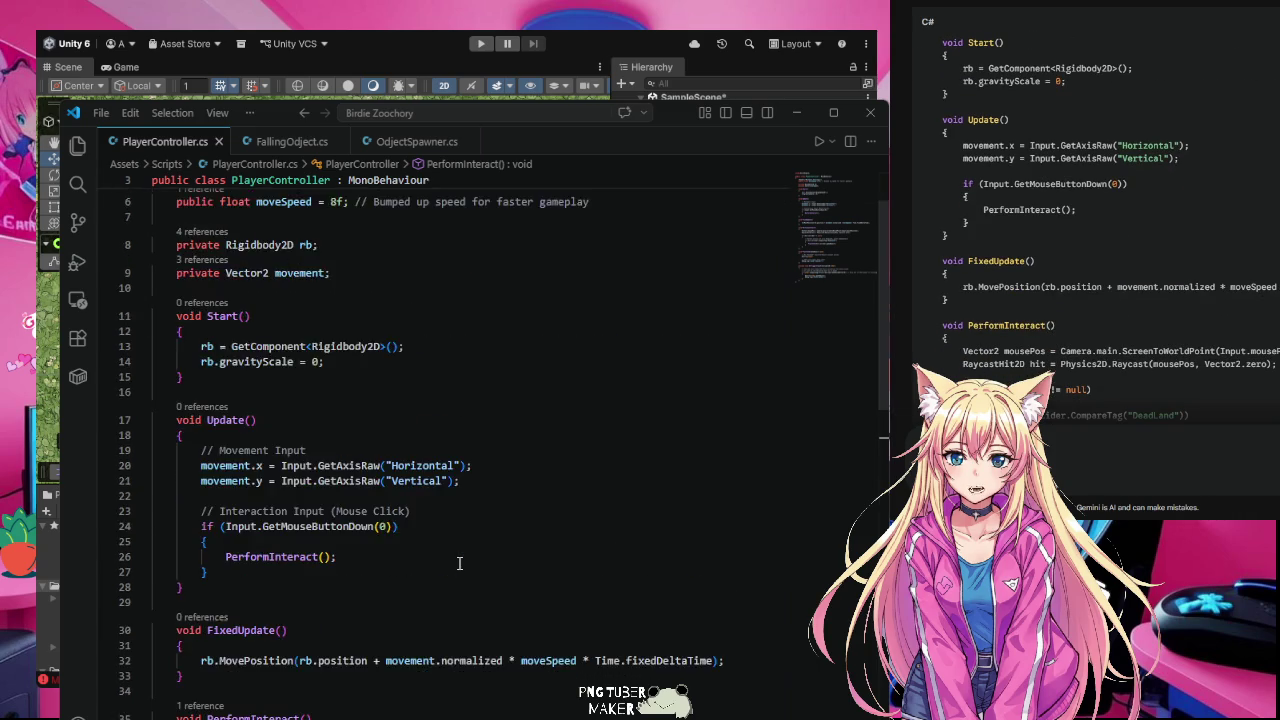
pyautogui.scroll(5, 1096, 215)
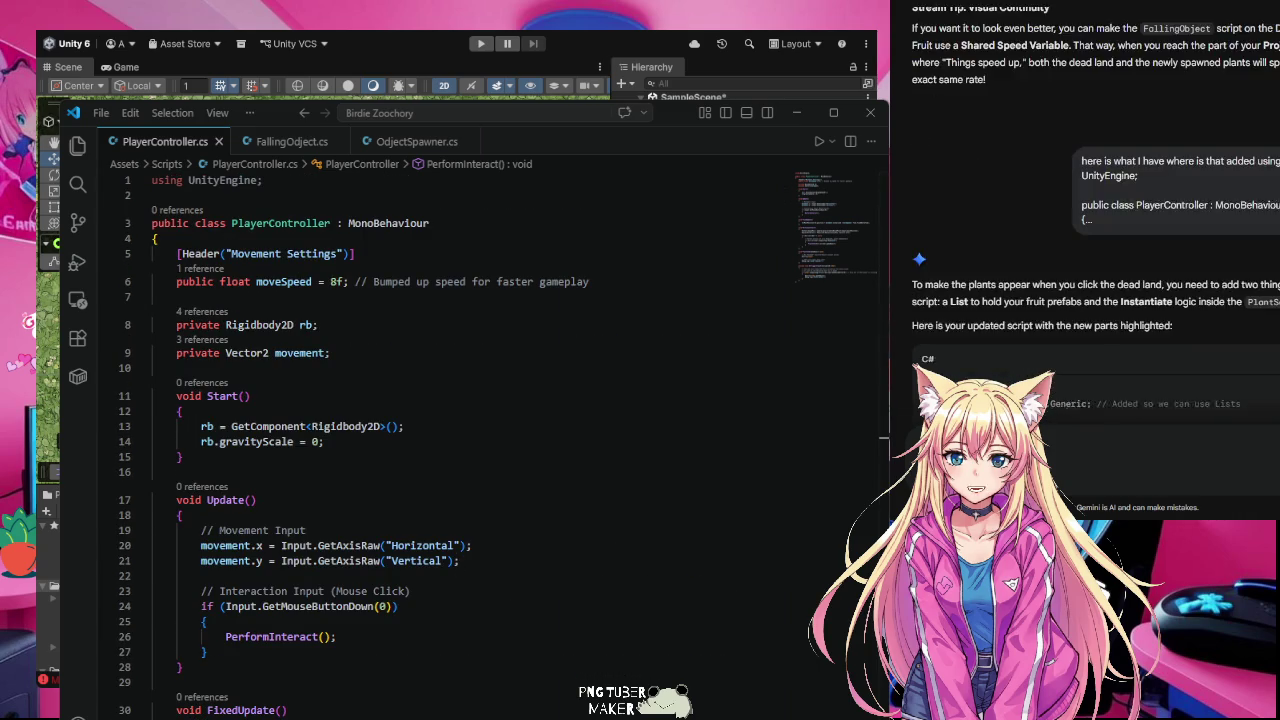
pyautogui.scroll(-3, 1096, 215)
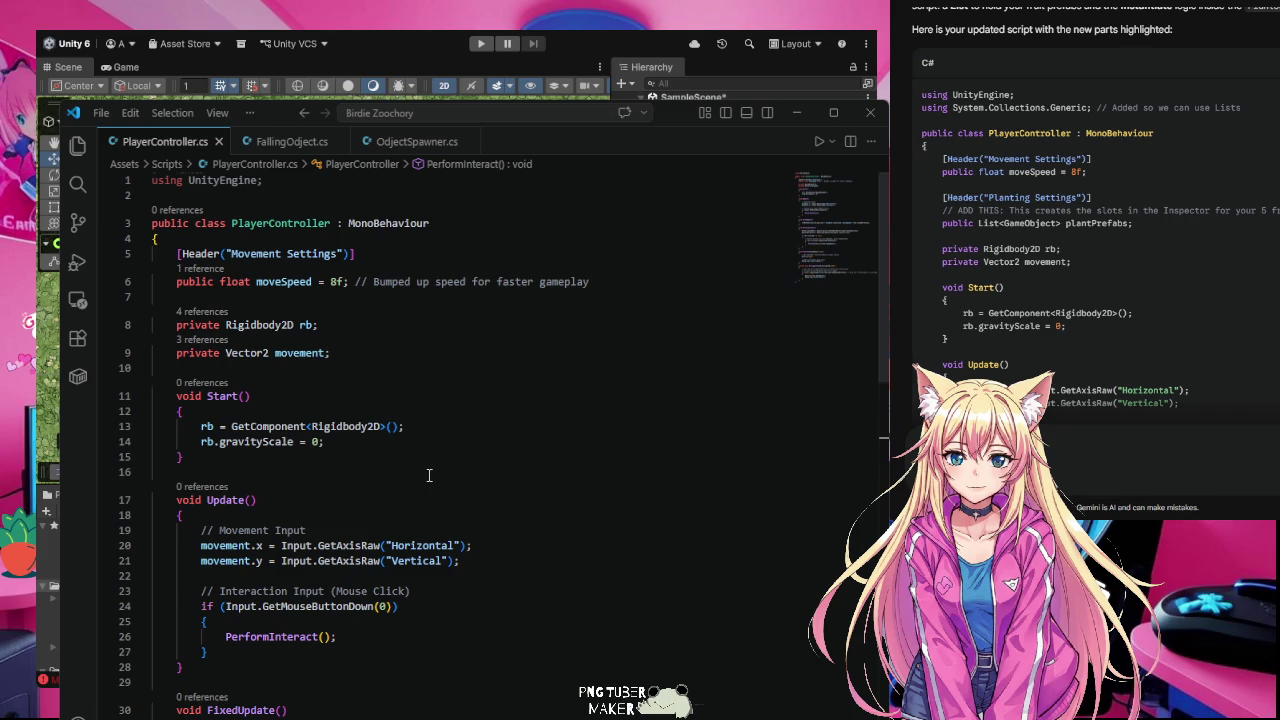
pyautogui.scroll(-1, 430, 475)
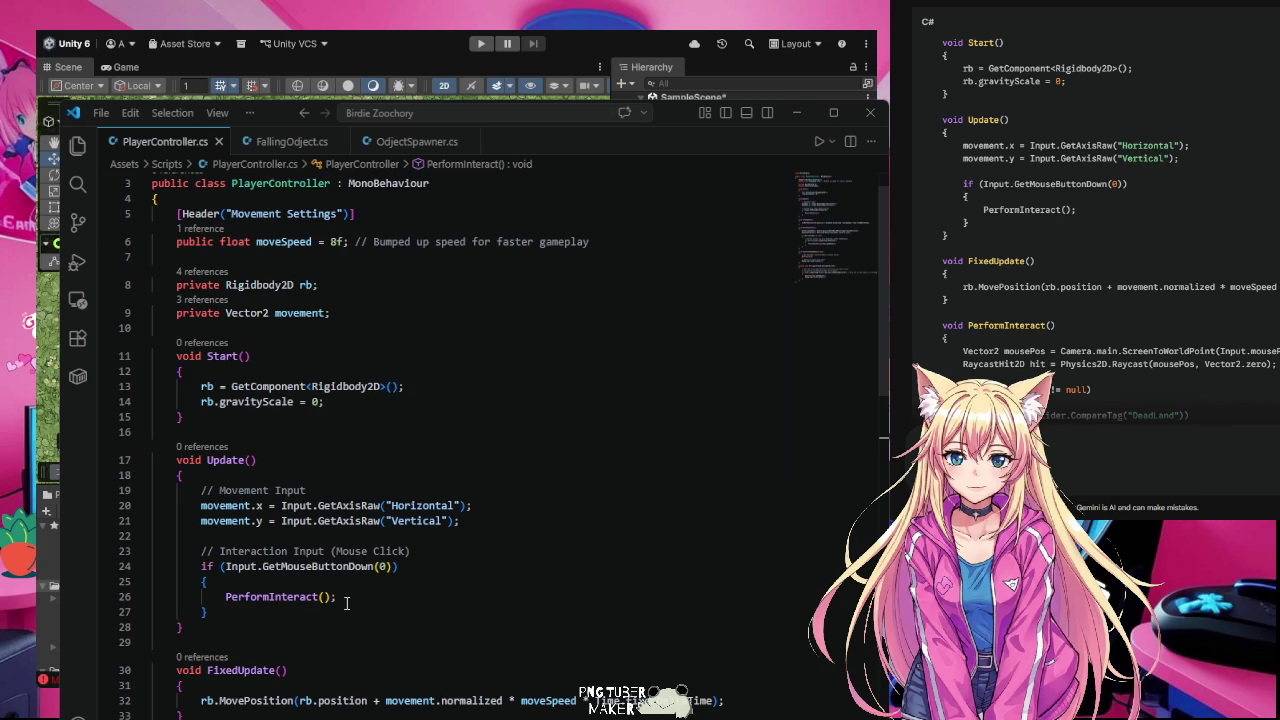
pyautogui.scroll(-2, 393, 626)
pyautogui.scroll(-5, 393, 626)
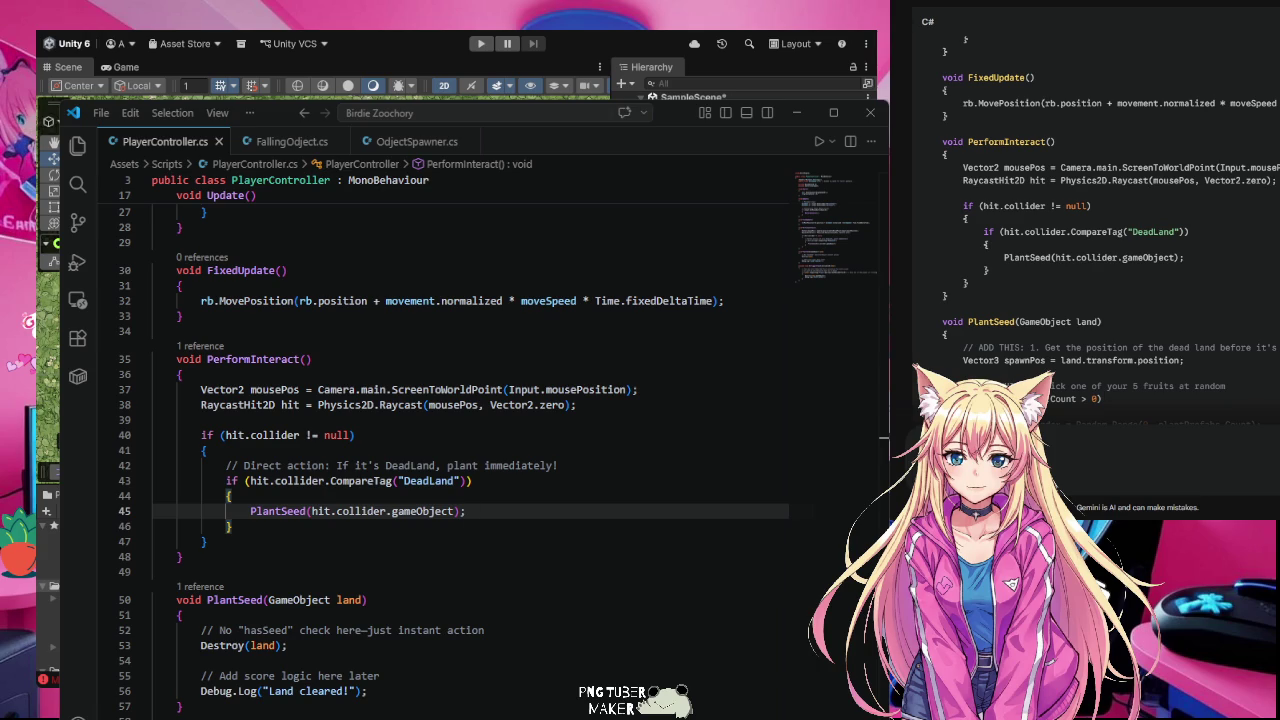
pyautogui.scroll(-4, 337, 589)
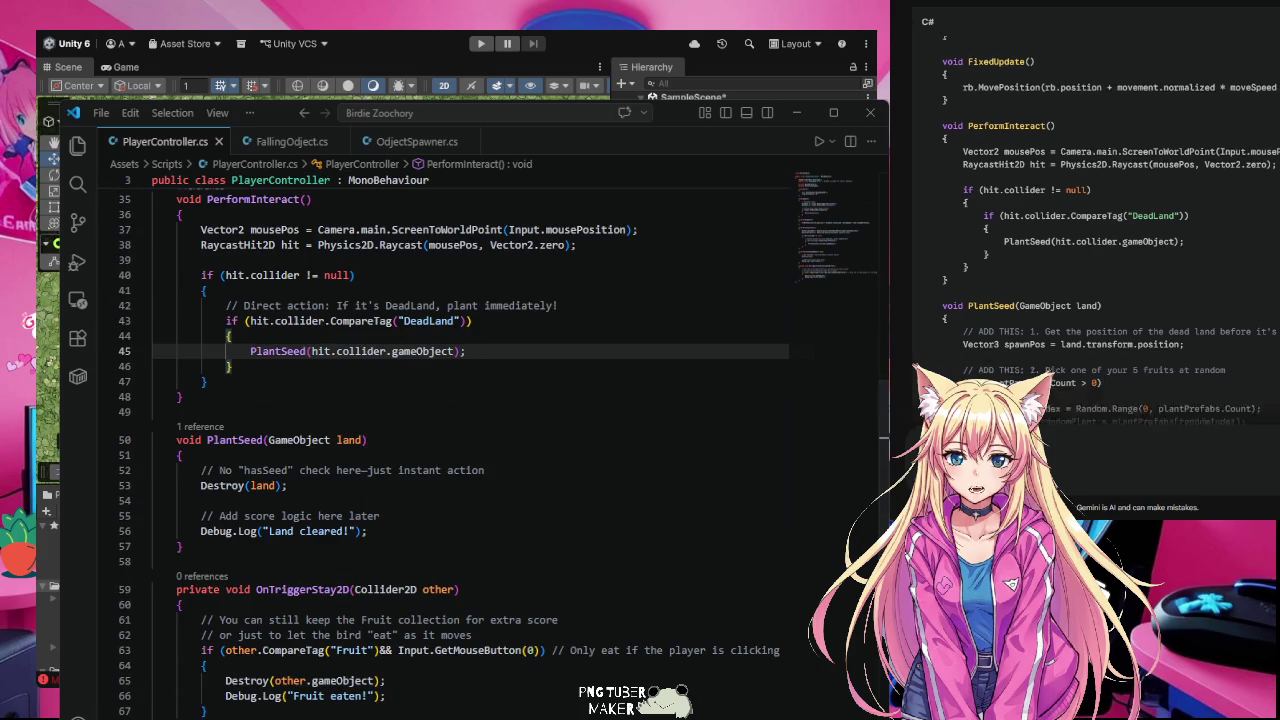
pyautogui.scroll(-1, 412, 449)
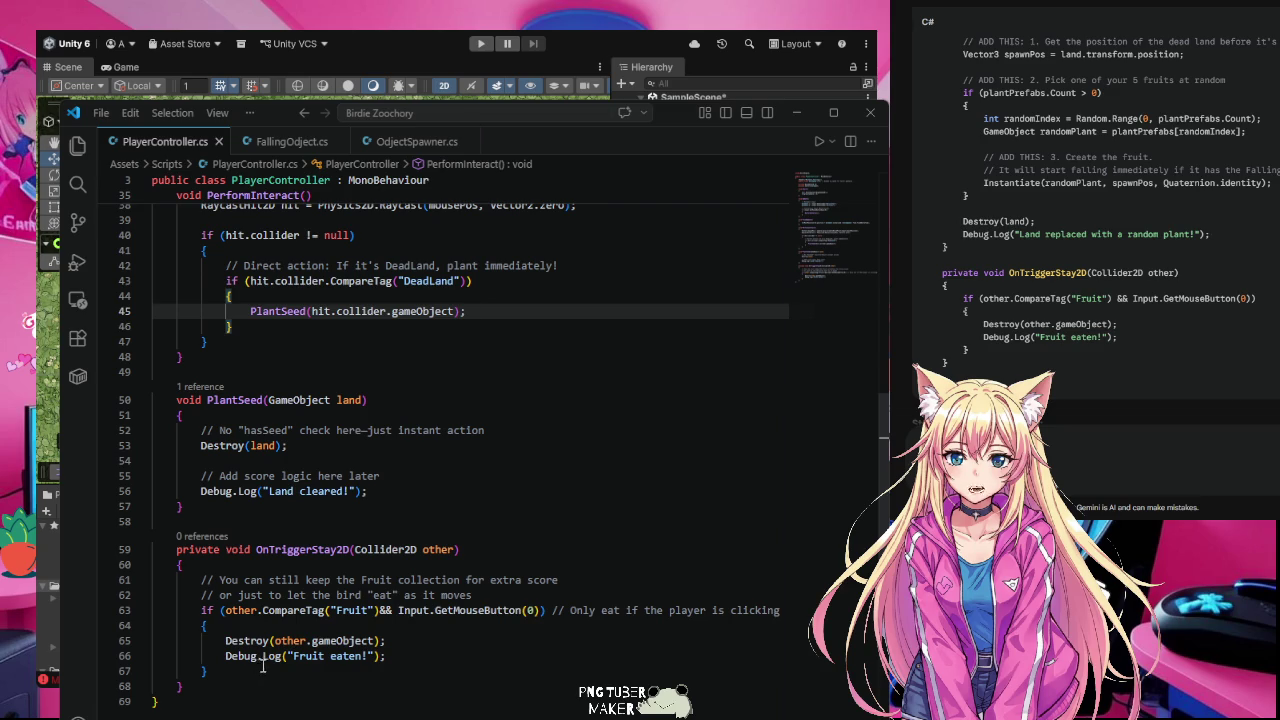
pyautogui.scroll(2, 337, 688)
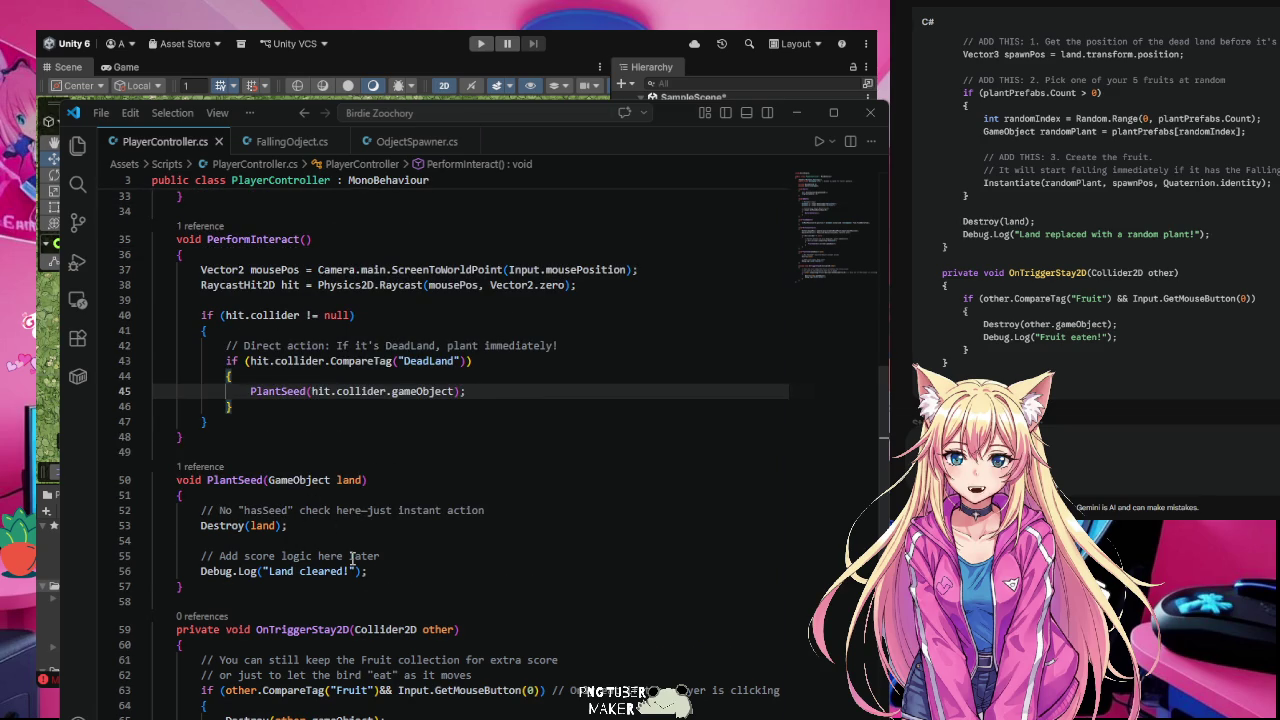
pyautogui.click(1010, 491)
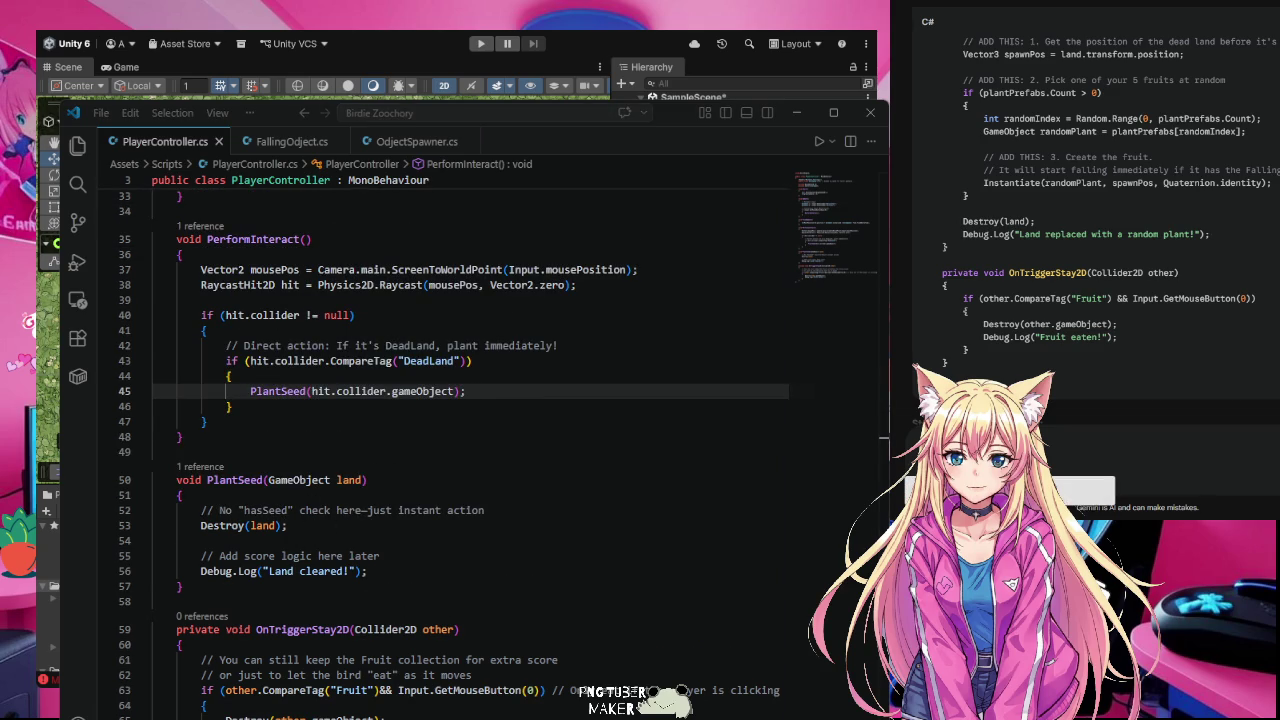
# Step: Overwrite PlayerController.cs with Gemini's script, where PlantSeed instantiates a random fruit plant before destroying the land, and save
pyautogui.click(420, 510)
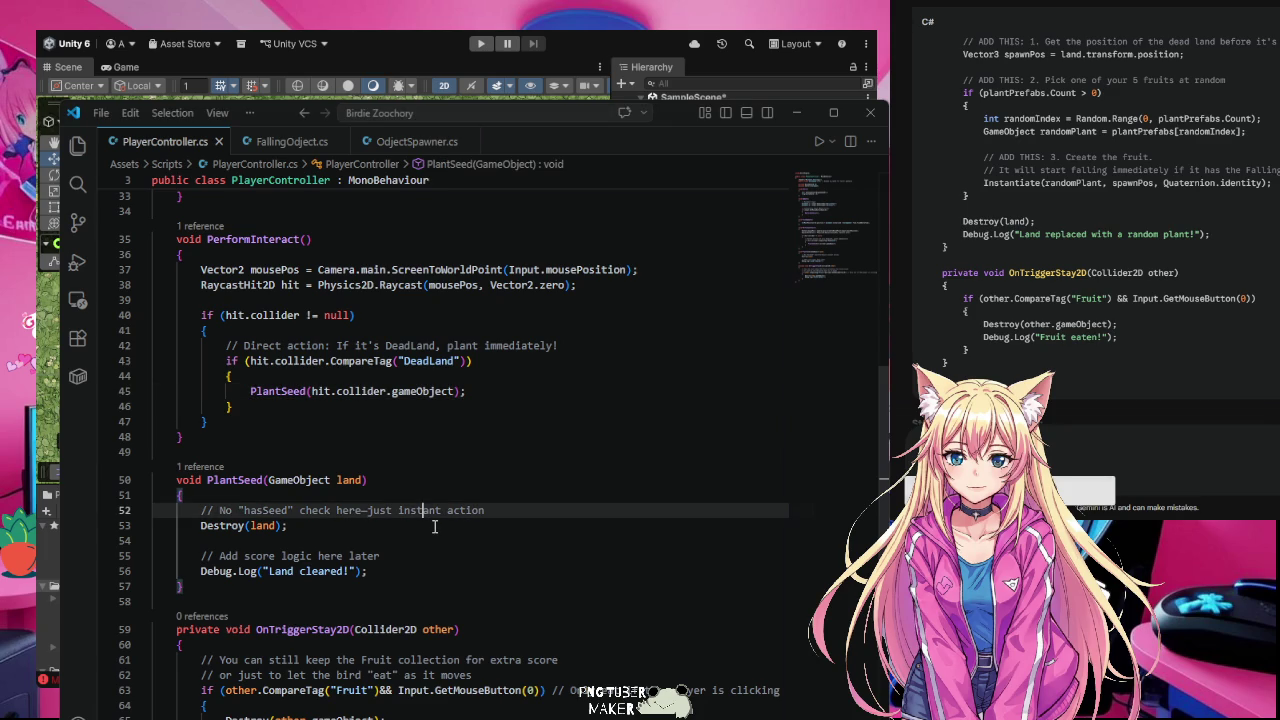
pyautogui.hotkey('ctrl', 'a')
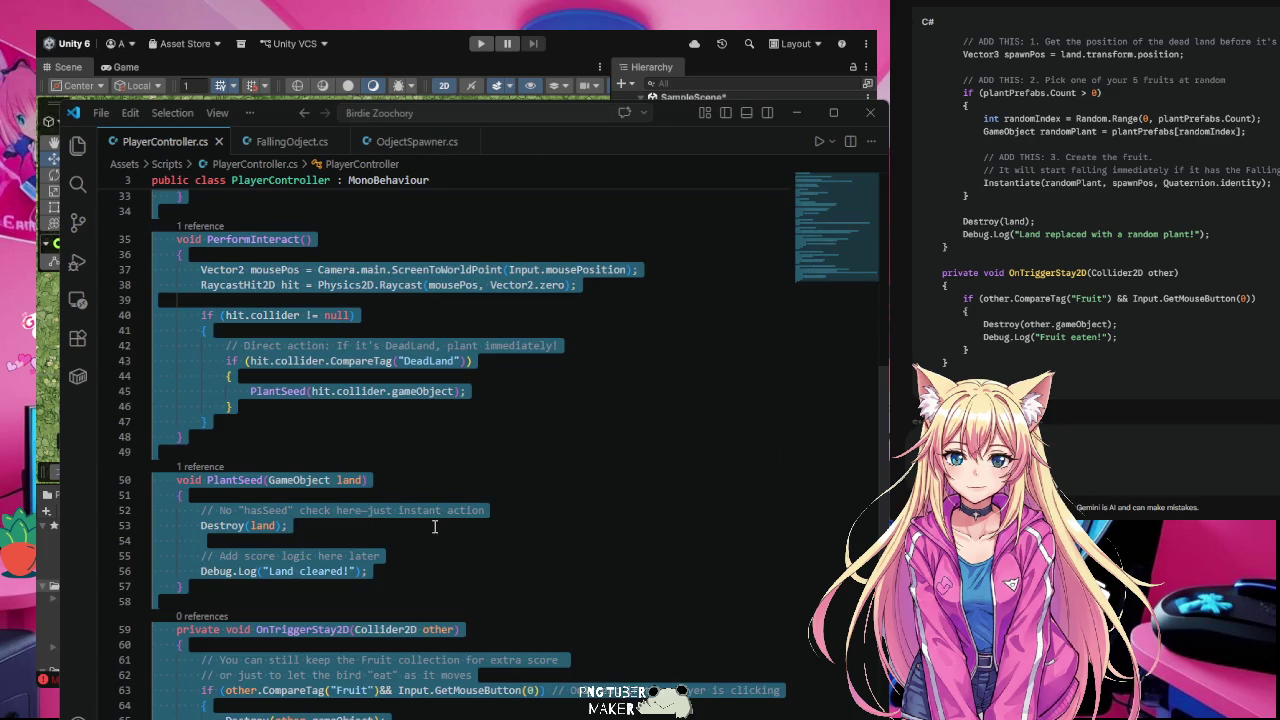
pyautogui.hotkey('ctrl', 'v')
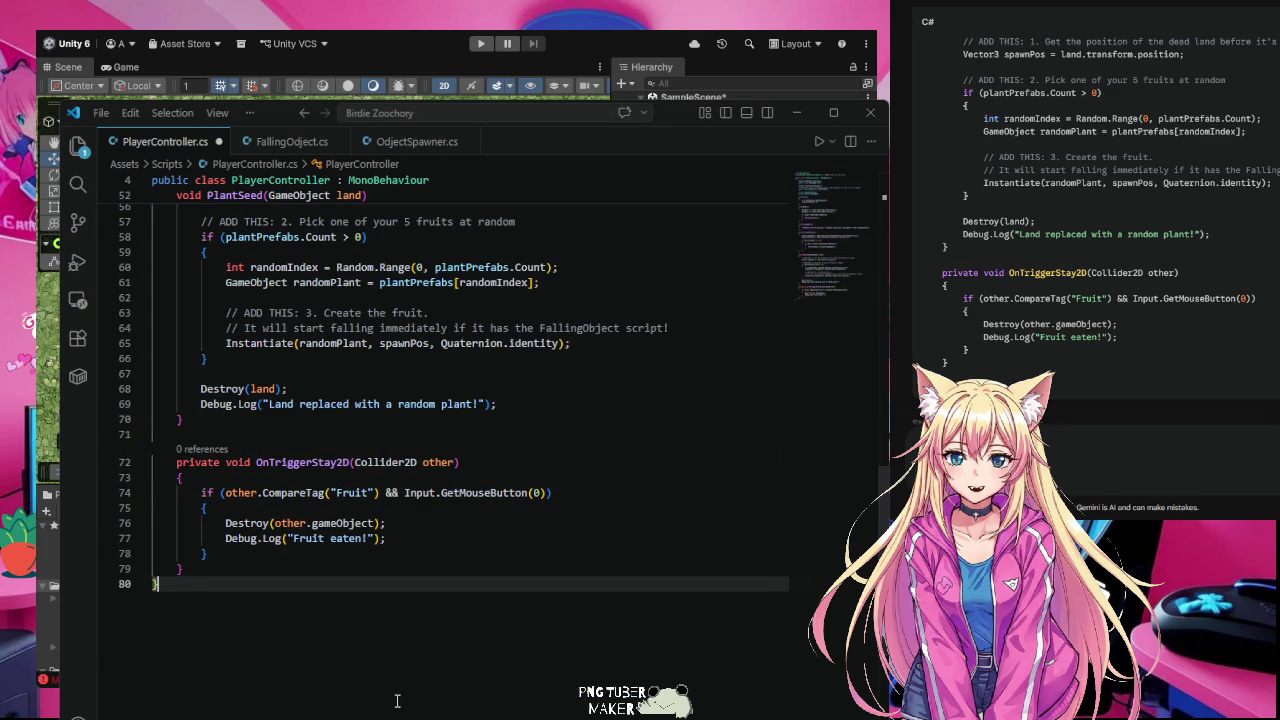
pyautogui.hotkey('ctrl', 's')
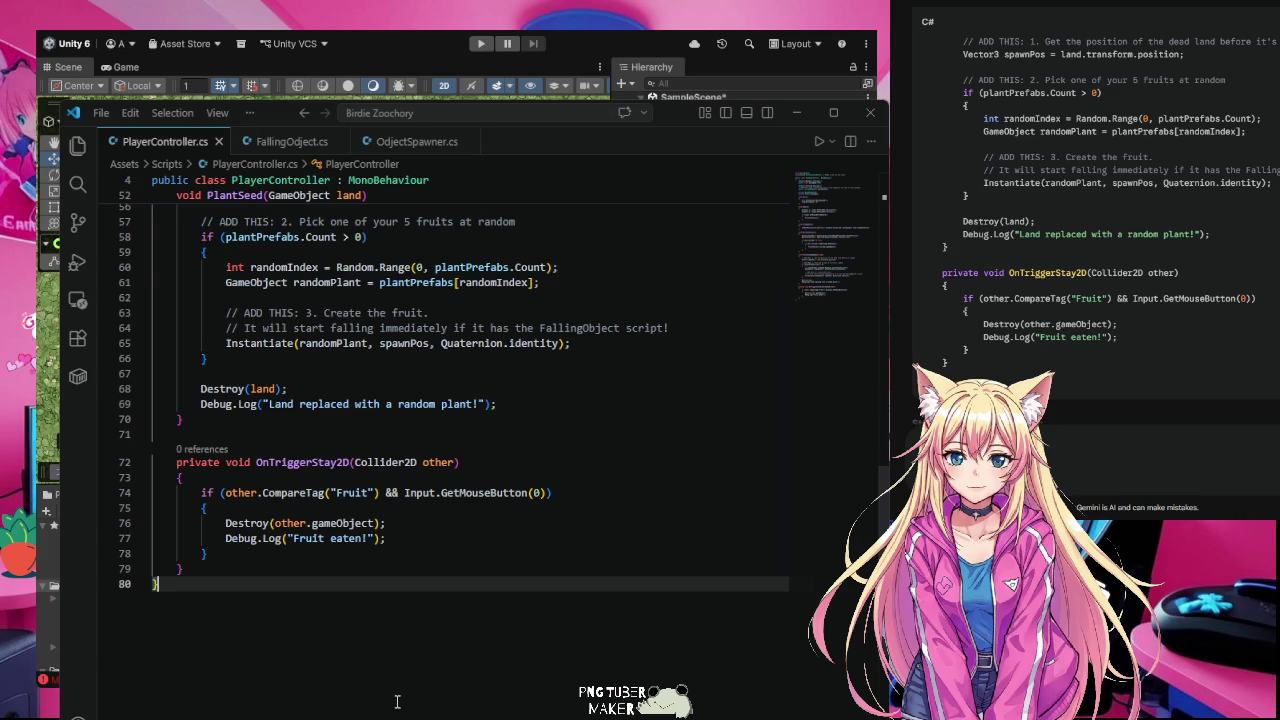
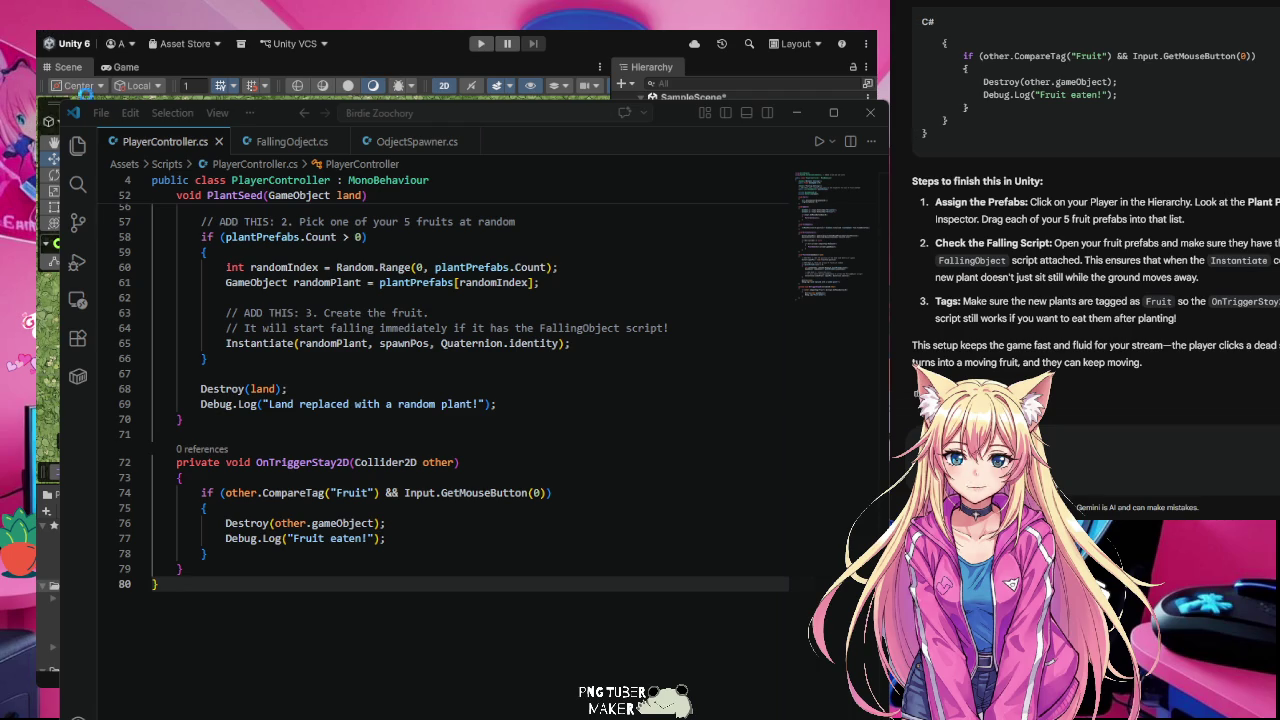
pyautogui.click(483, 45)
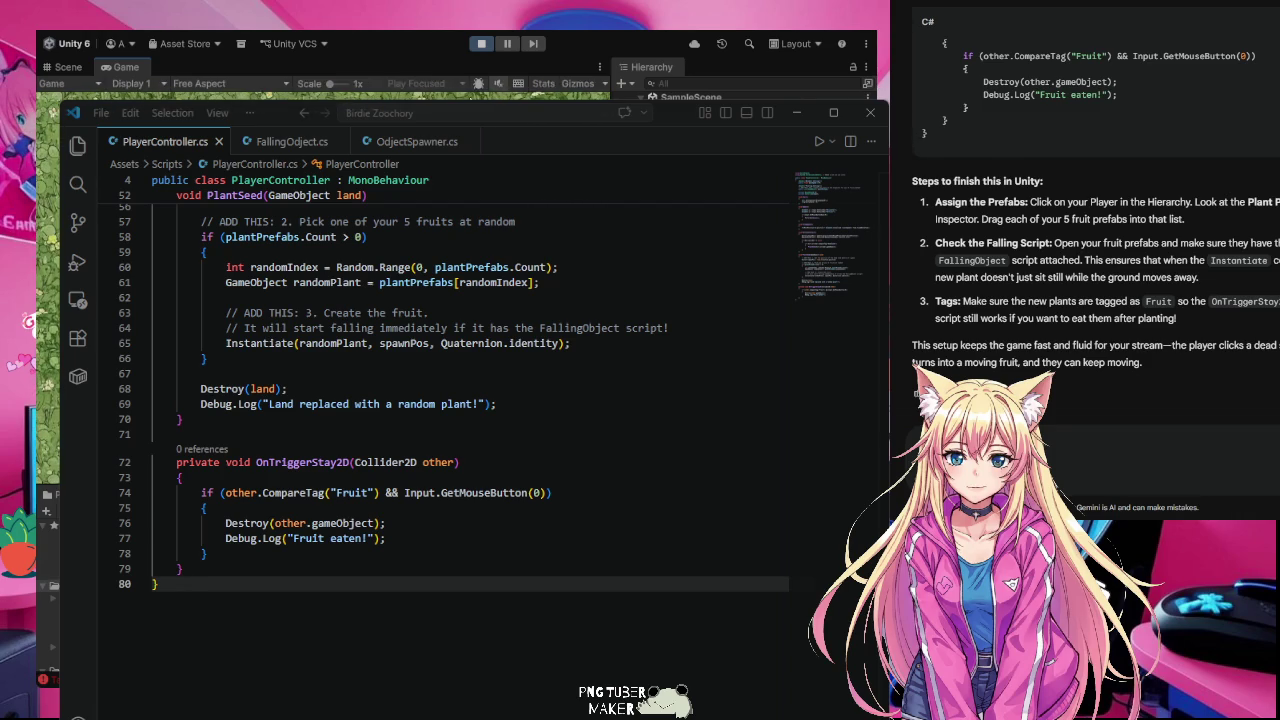
pyautogui.click(481, 46)
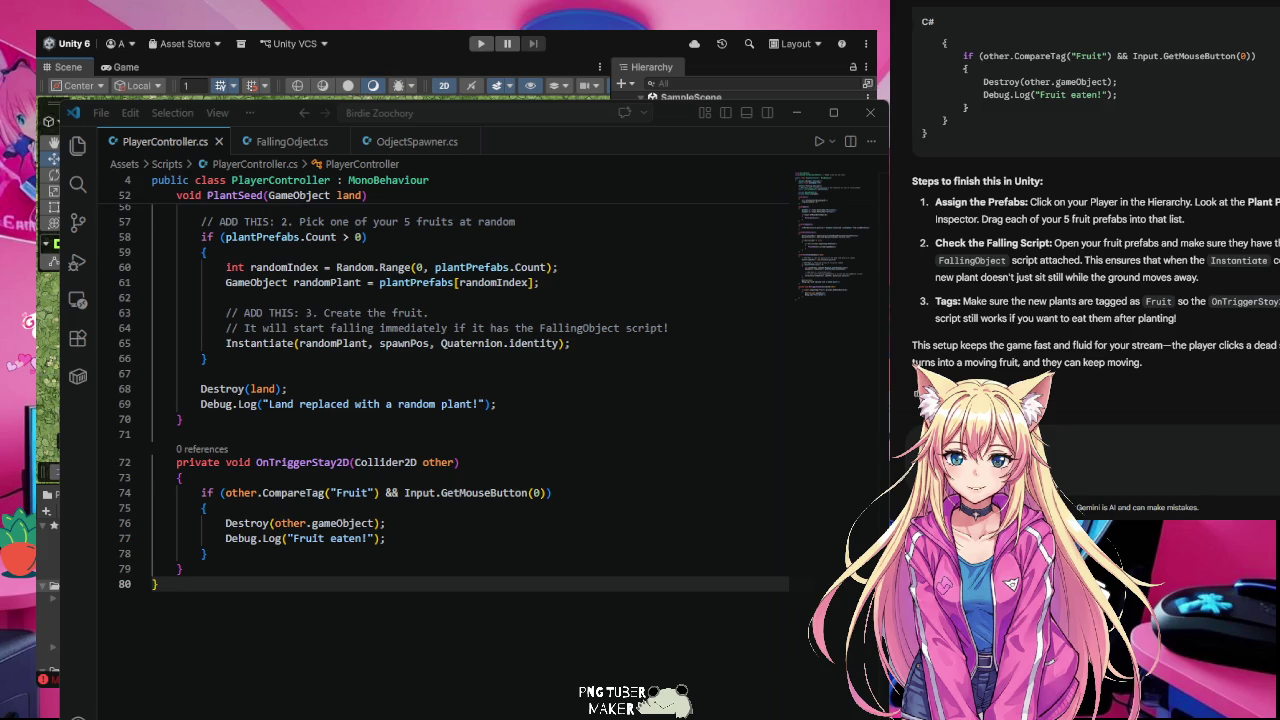
pyautogui.hotkey('alt', 'Tab')
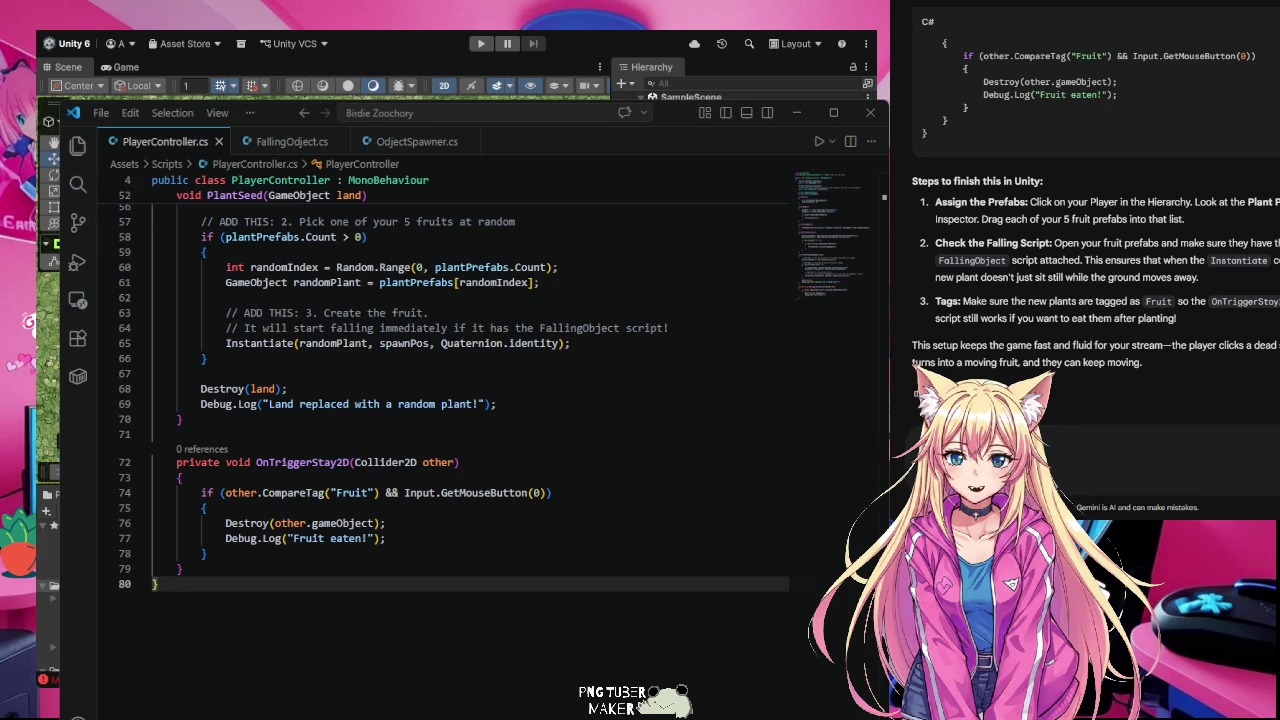
pyautogui.scroll(3, 519, 699)
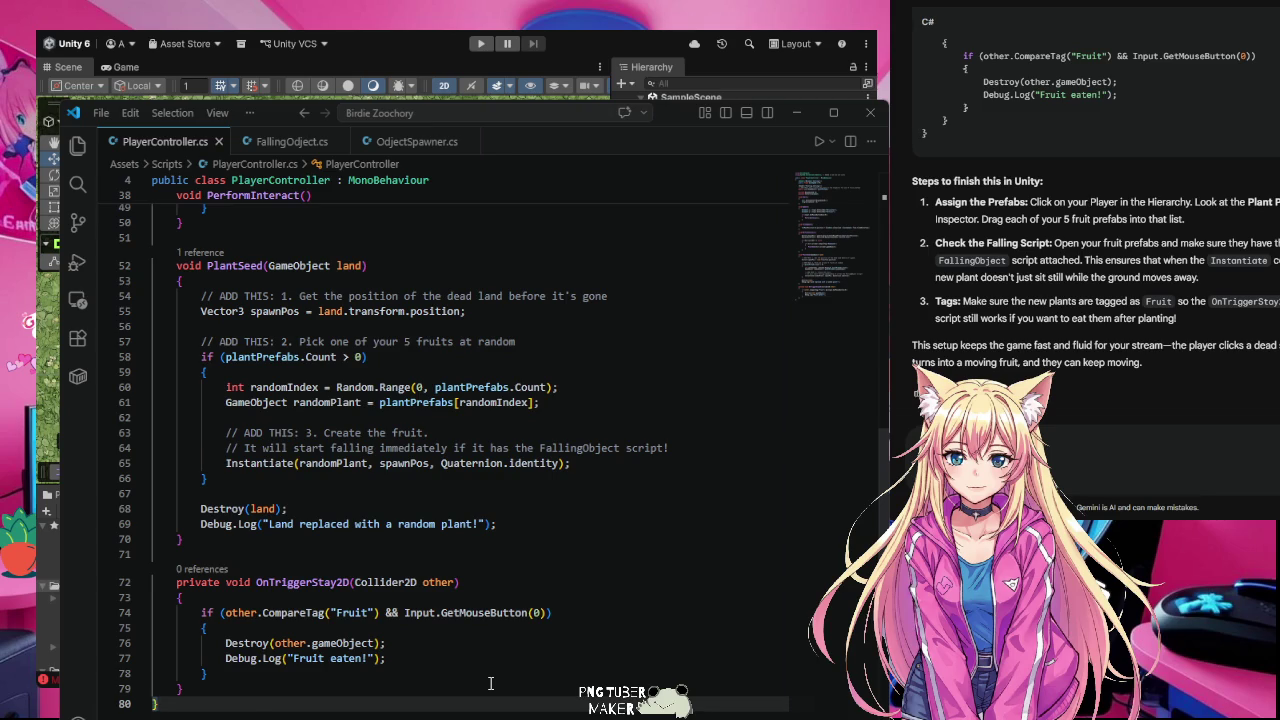
pyautogui.scroll(1, 490, 683)
pyautogui.scroll(1, 490, 683)
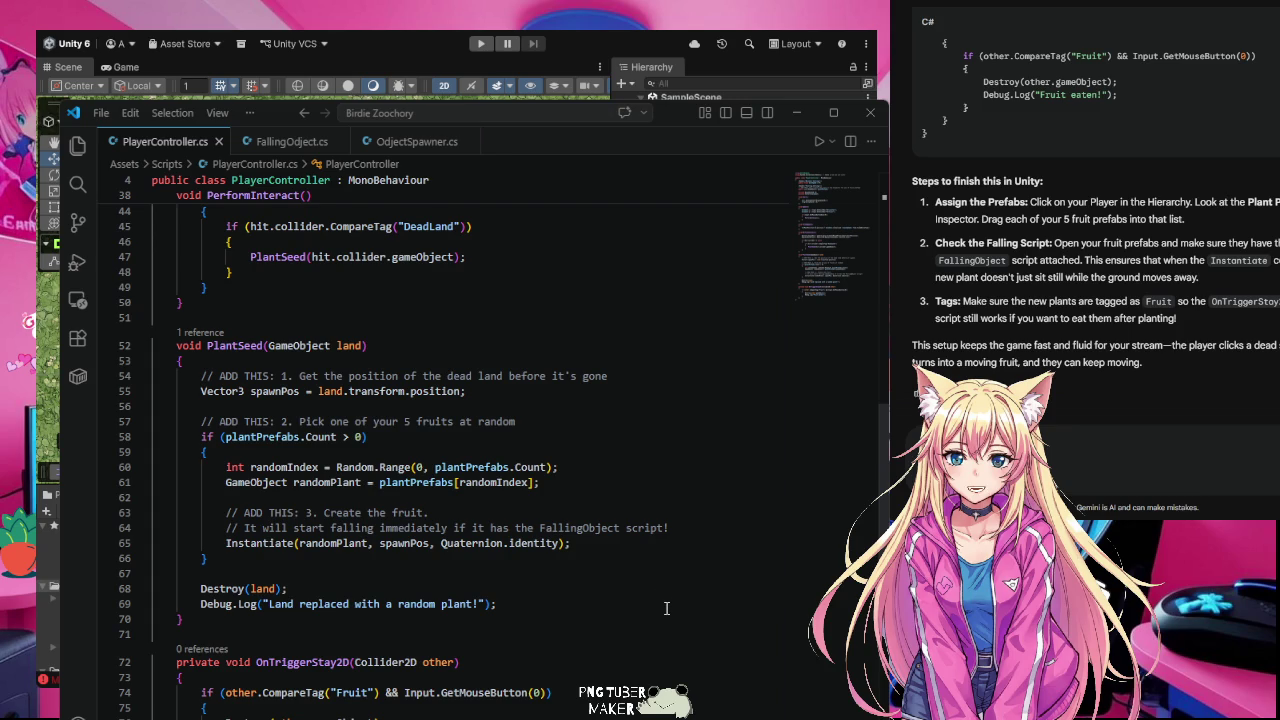
pyautogui.scroll(-1, 666, 608)
pyautogui.scroll(1, 666, 608)
pyautogui.scroll(6, 666, 608)
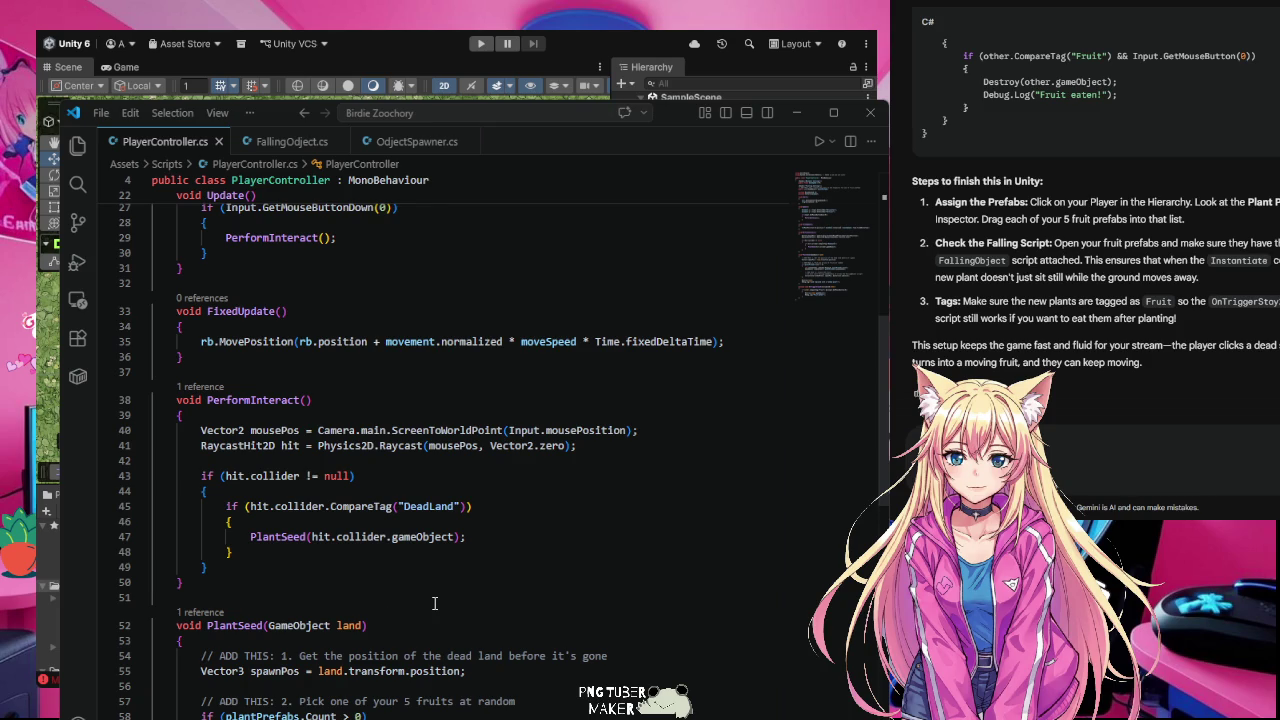
pyautogui.click(1248, 472)
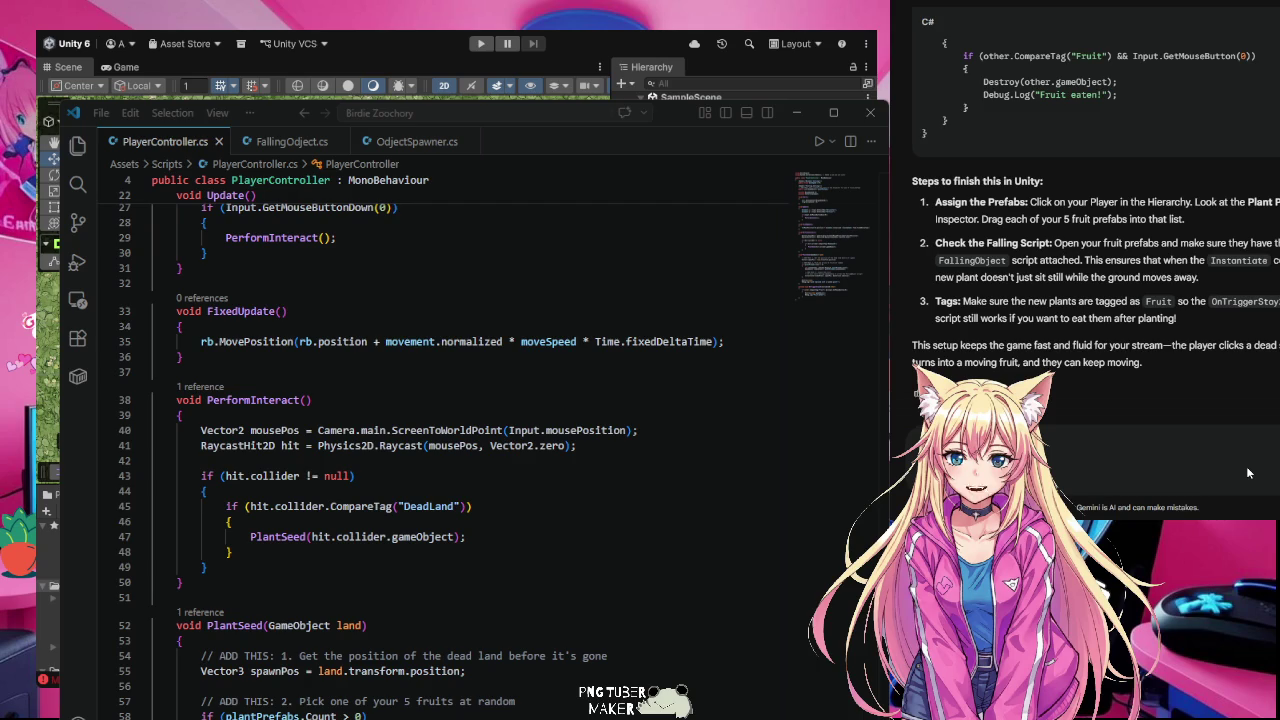
pyautogui.scroll(-6, 450, 450)
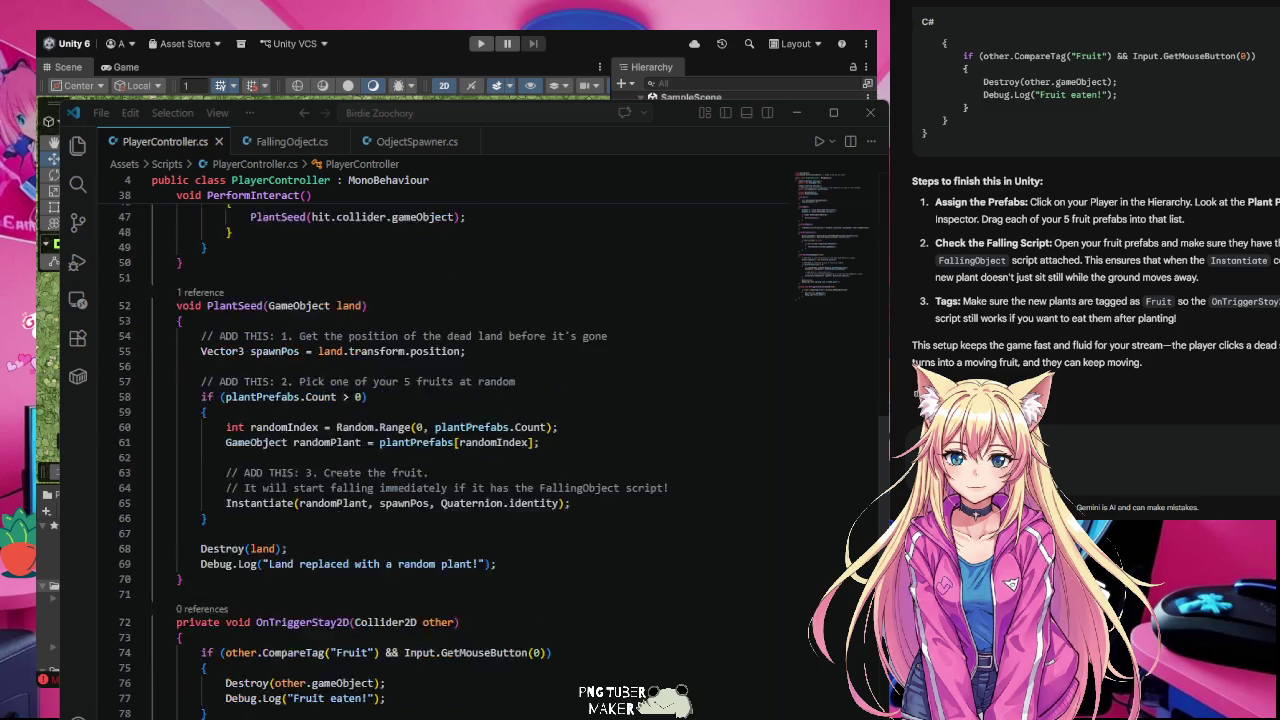
pyautogui.scroll(-2, 450, 450)
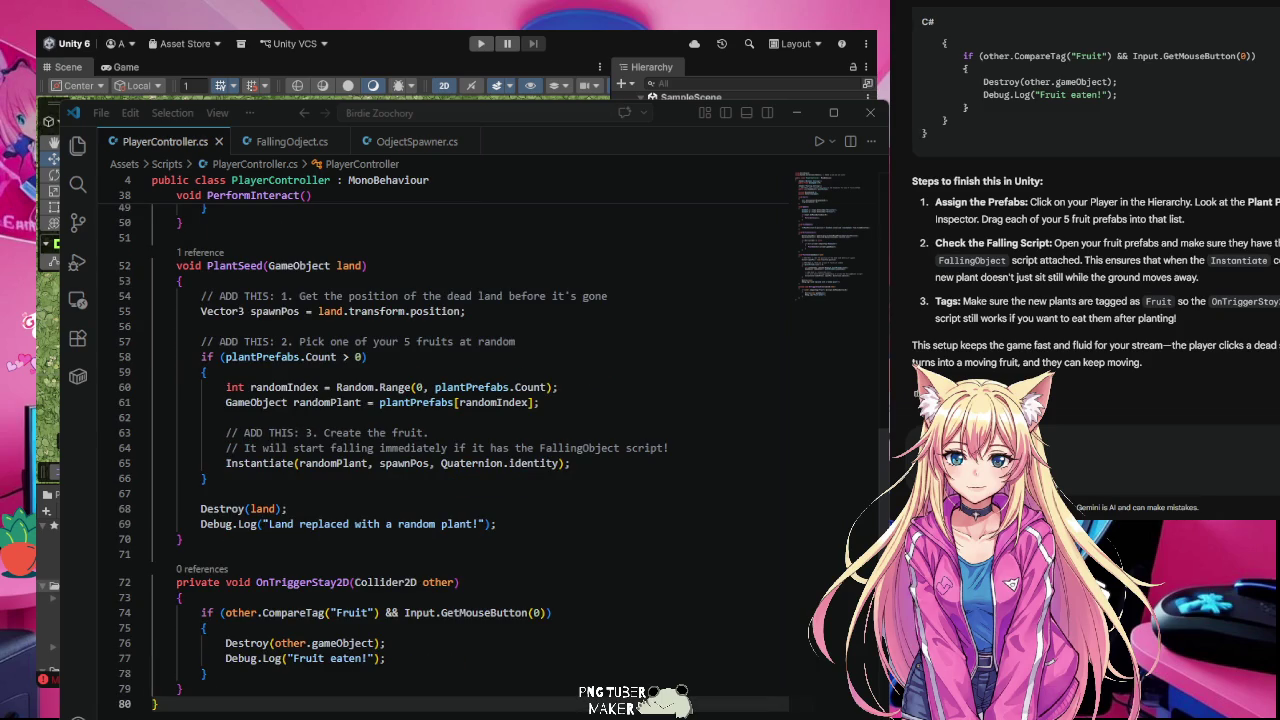
pyautogui.scroll(6, 450, 450)
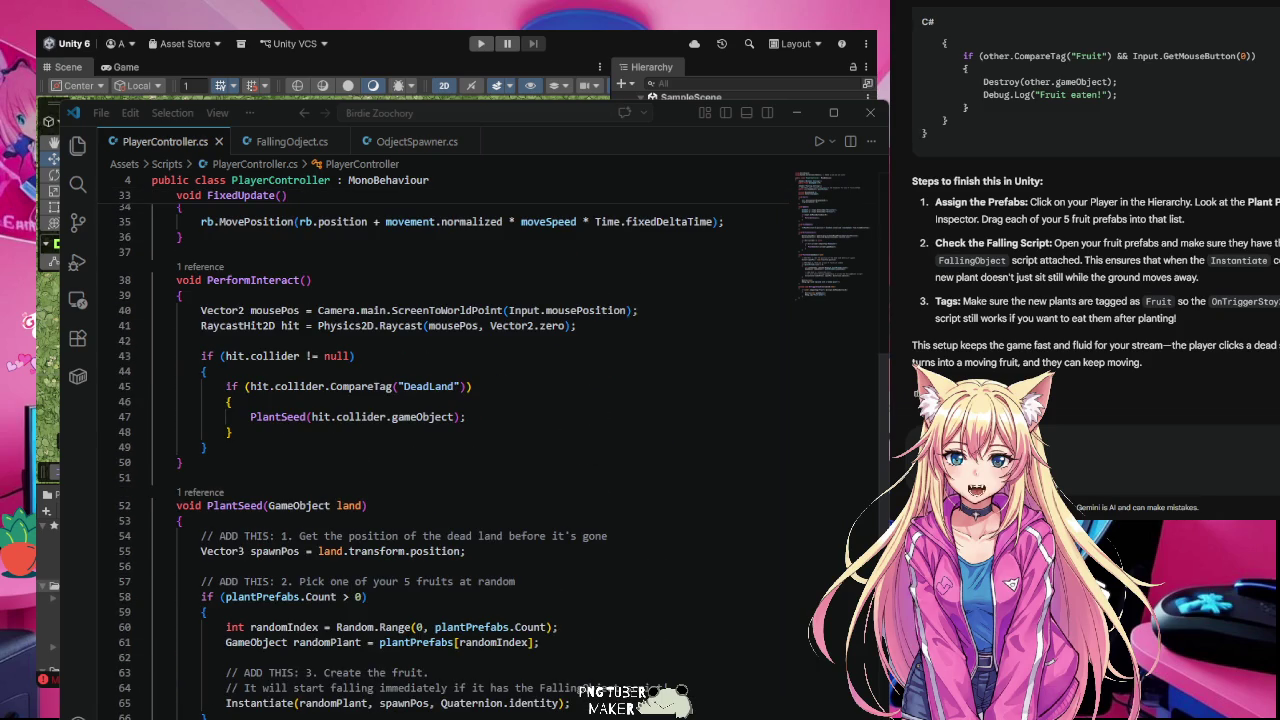
pyautogui.scroll(1, 450, 450)
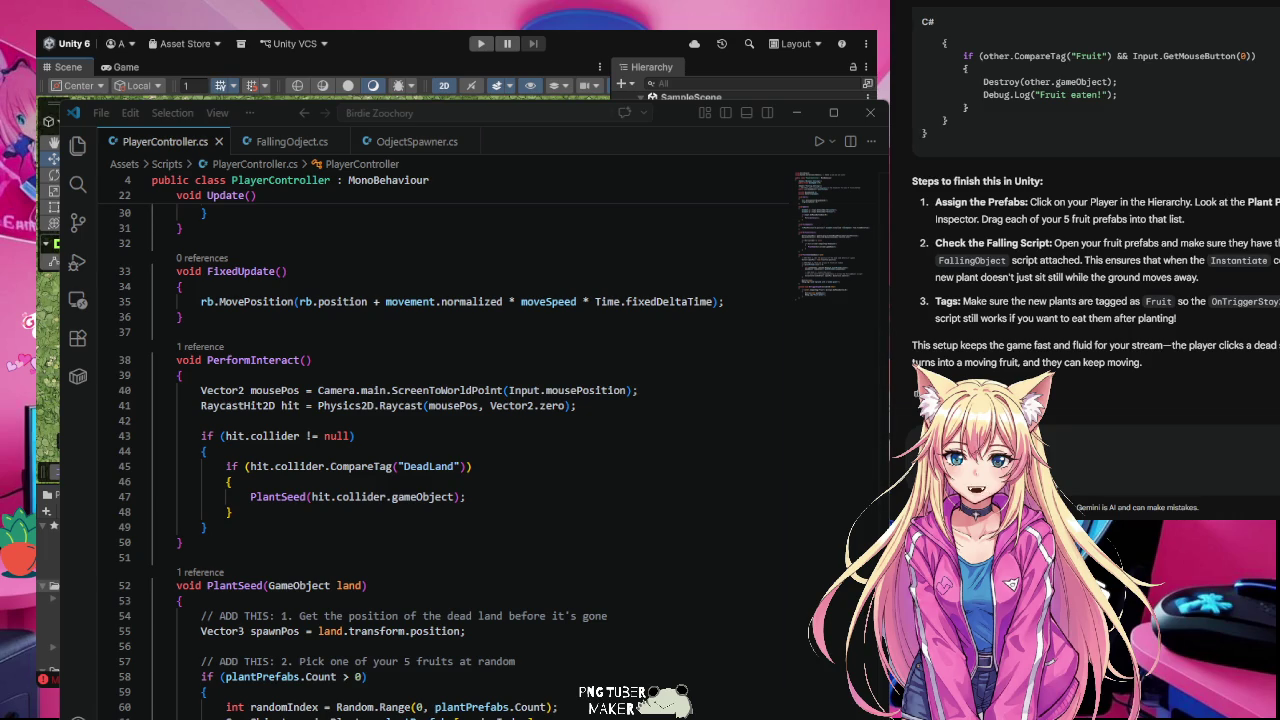
pyautogui.hotkey('alt', 'Tab')
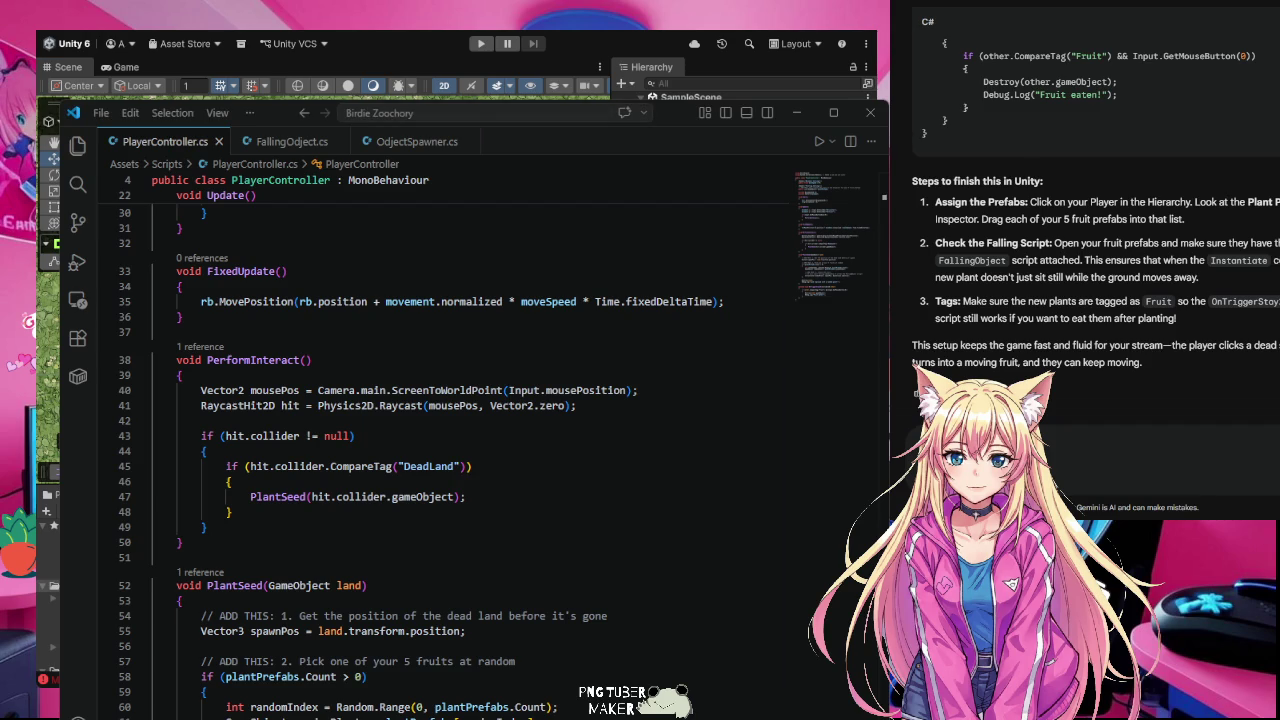
pyautogui.click(456, 466)
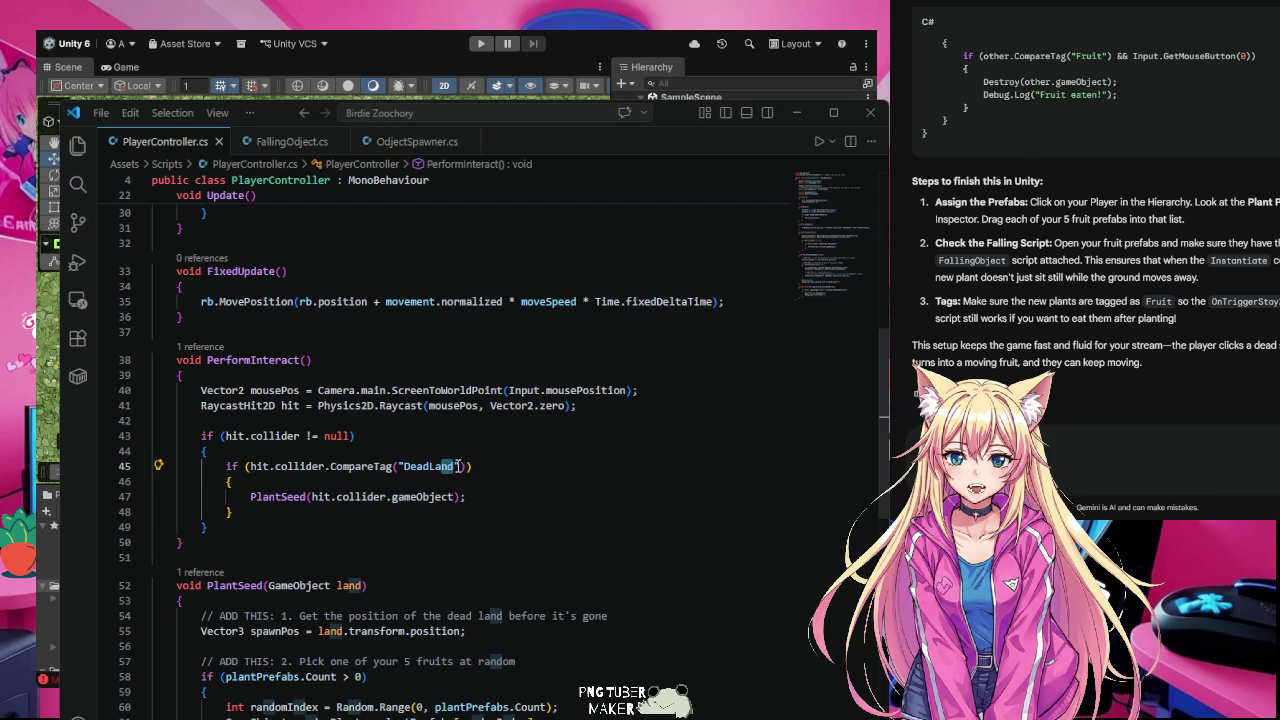
pyautogui.doubleClick(440, 466)
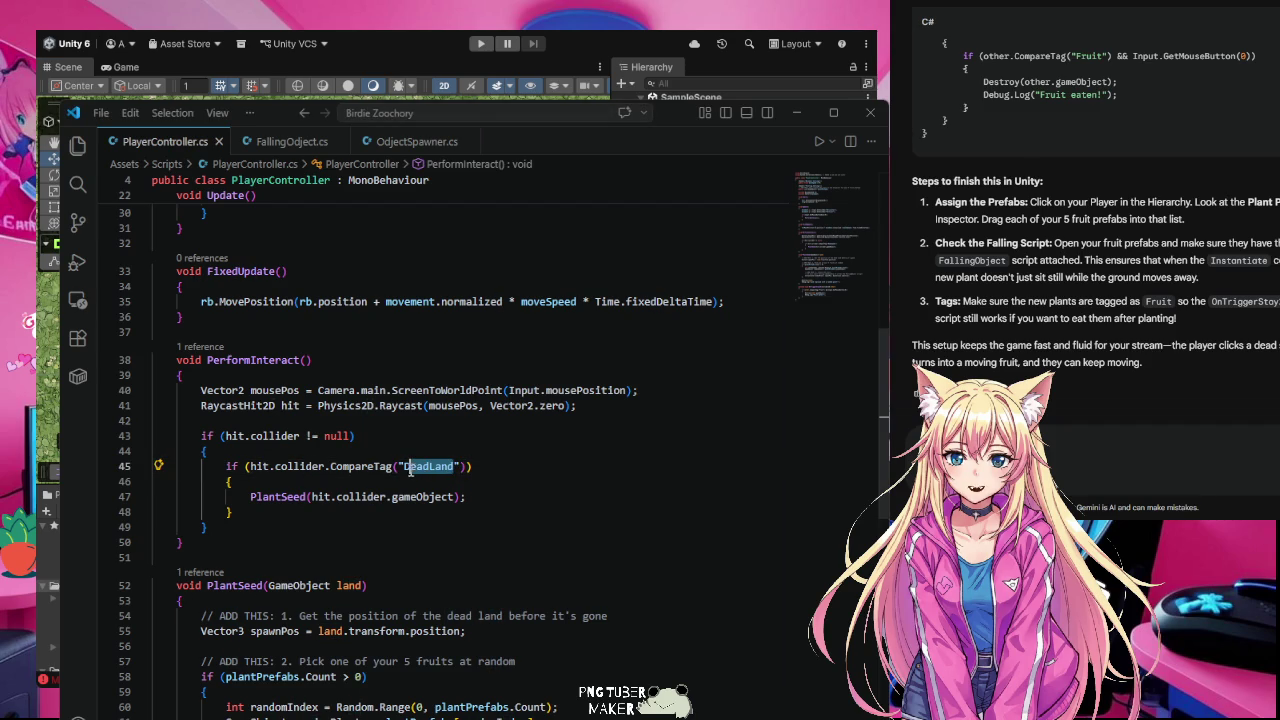
pyautogui.rightClick(413, 467)
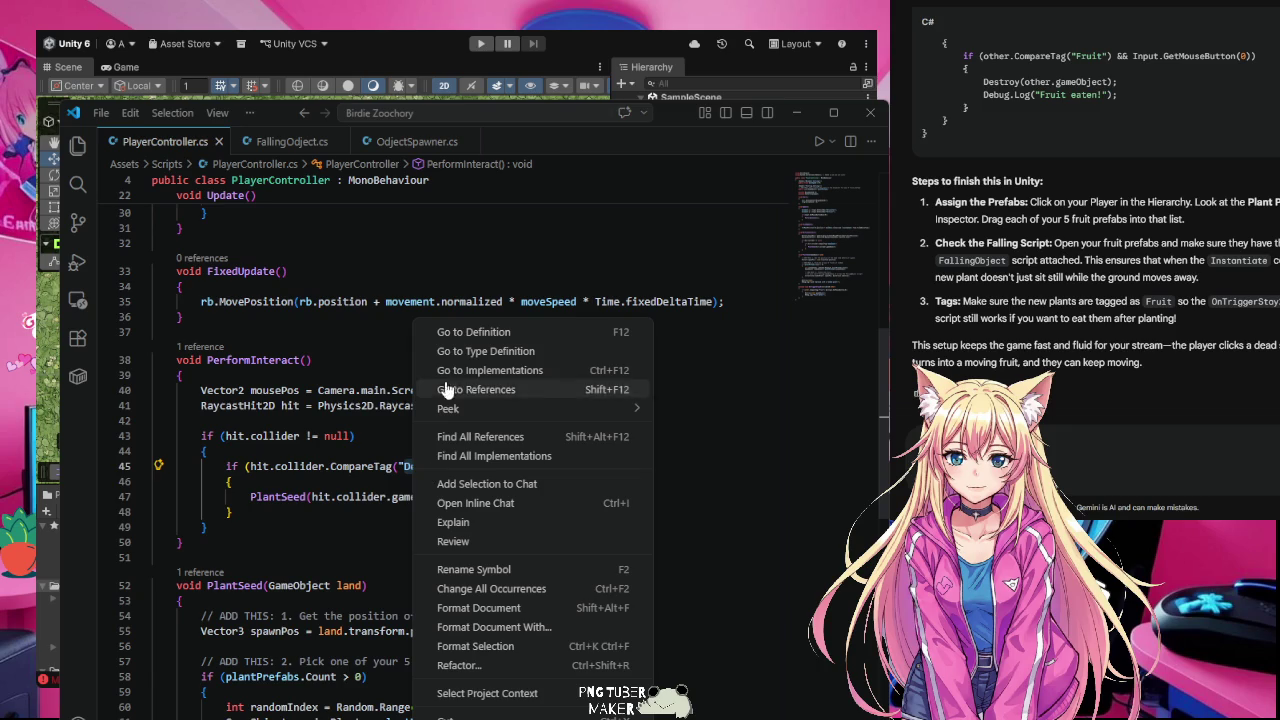
pyautogui.press('Escape')
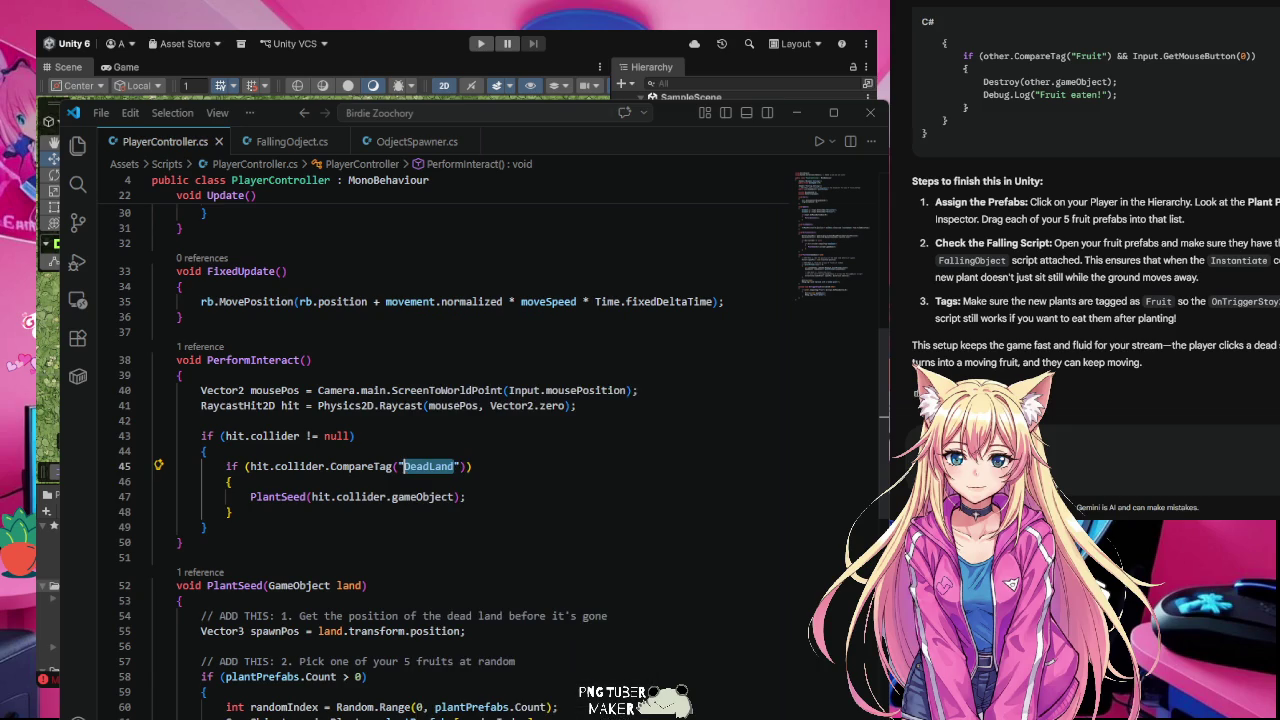
pyautogui.hotkey('alt', 'Tab')
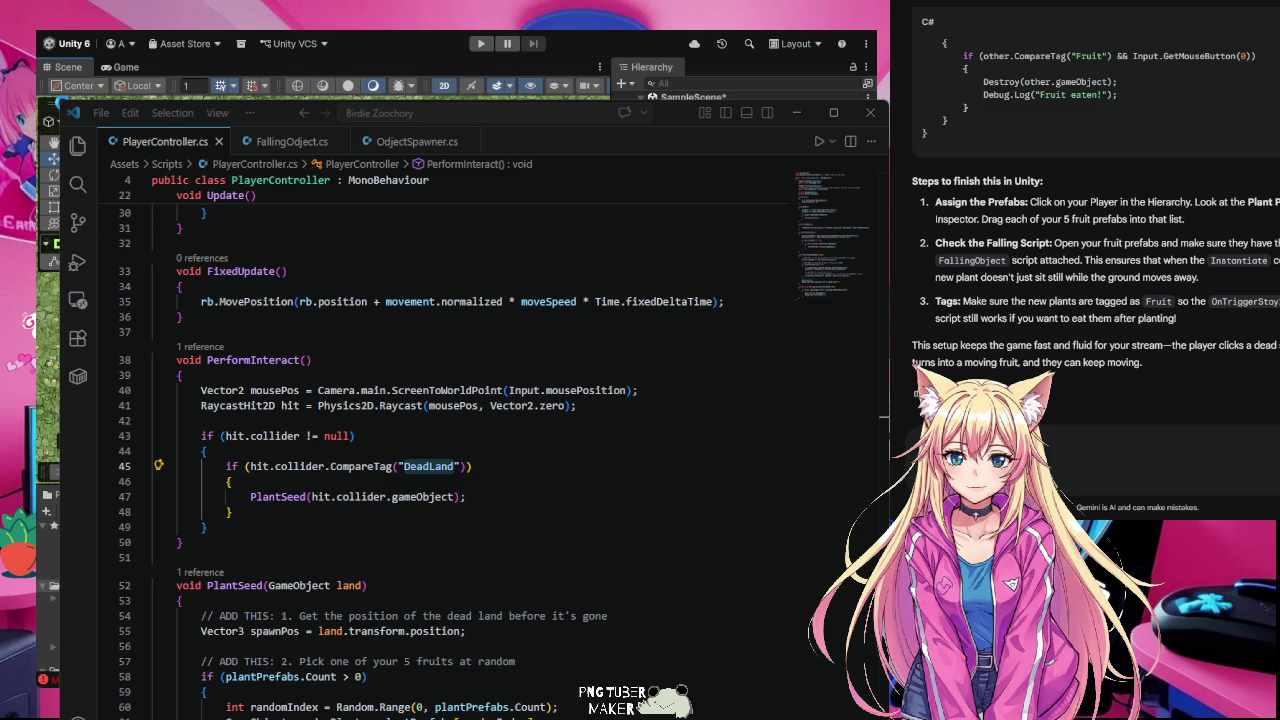
pyautogui.click(480, 43)
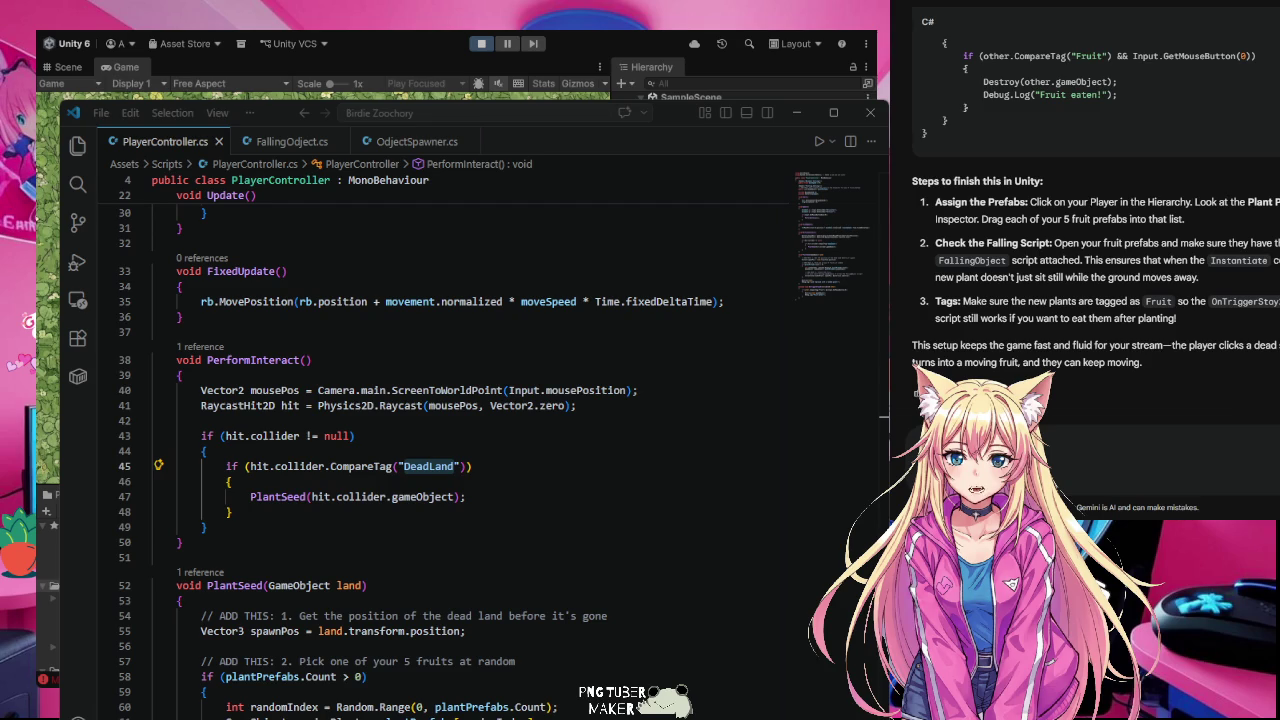
pyautogui.click(481, 43)
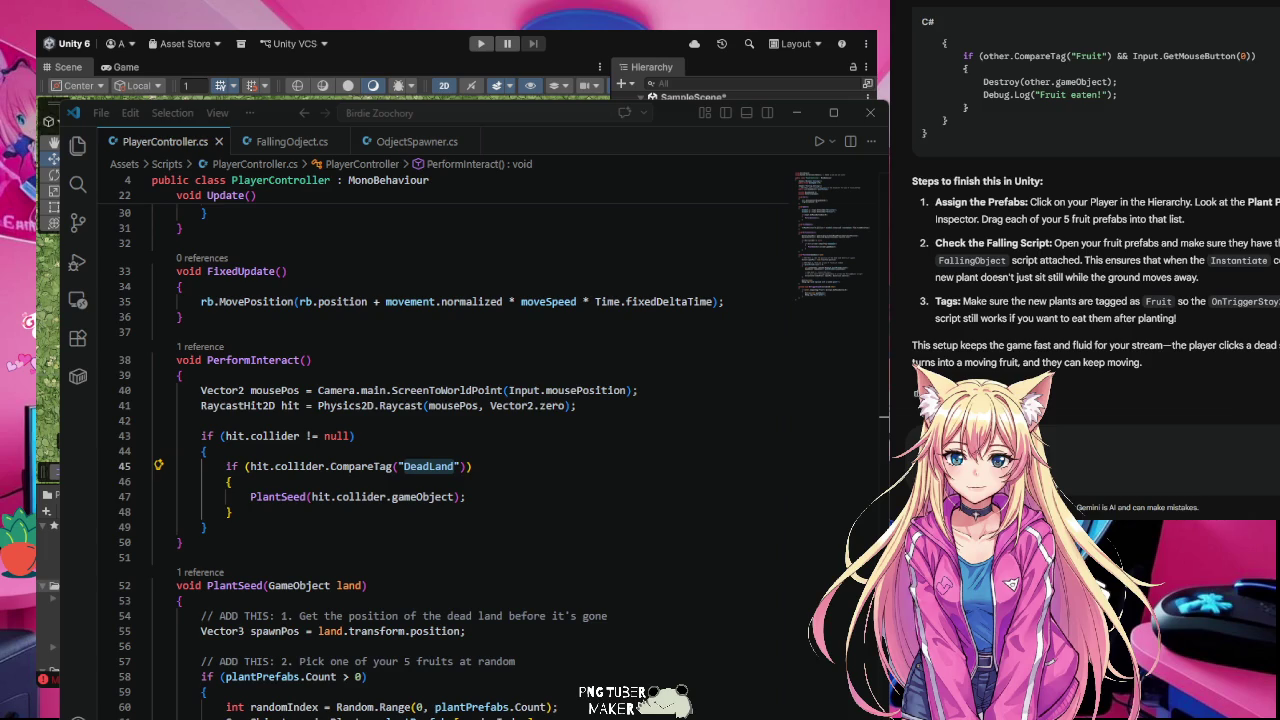
pyautogui.click(481, 43)
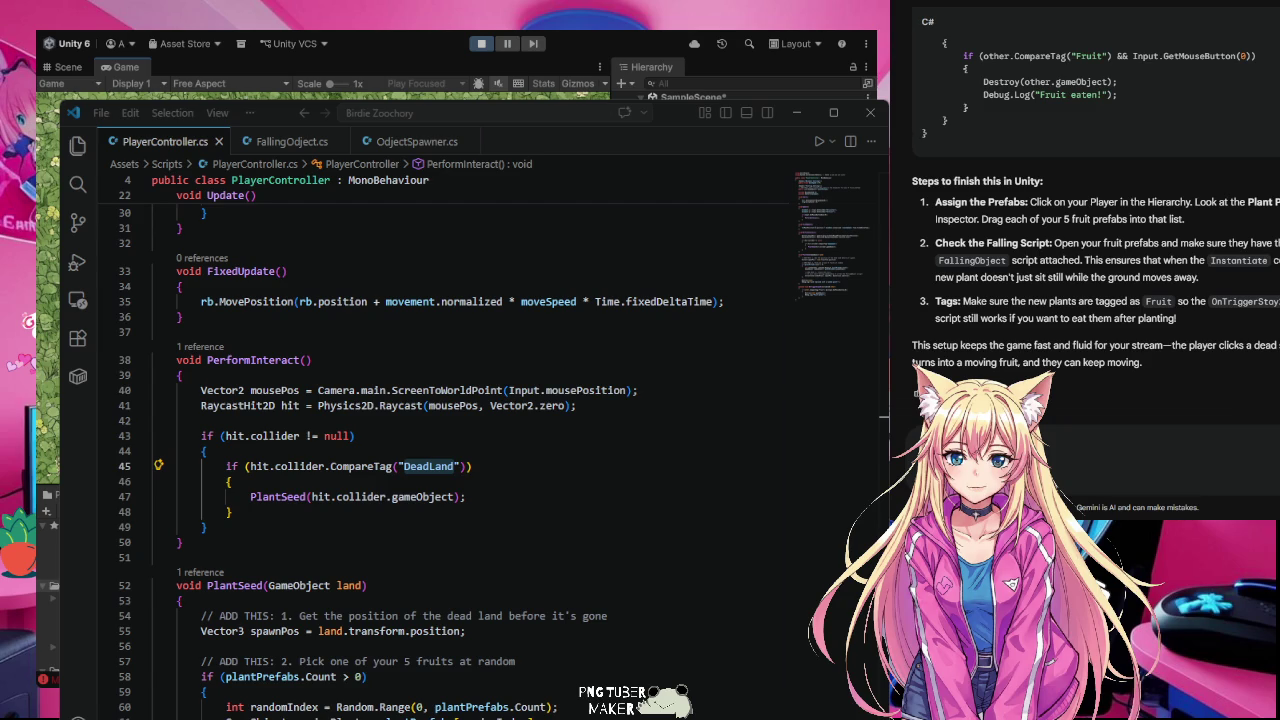
pyautogui.click(482, 44)
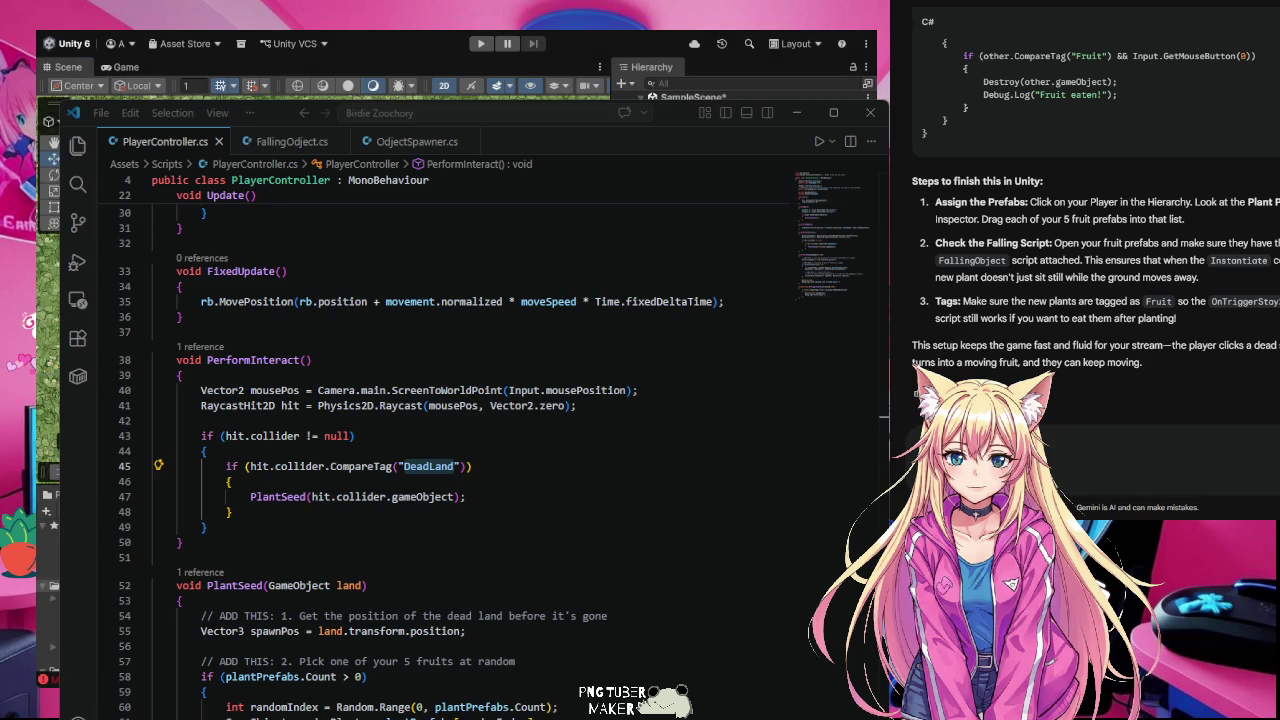